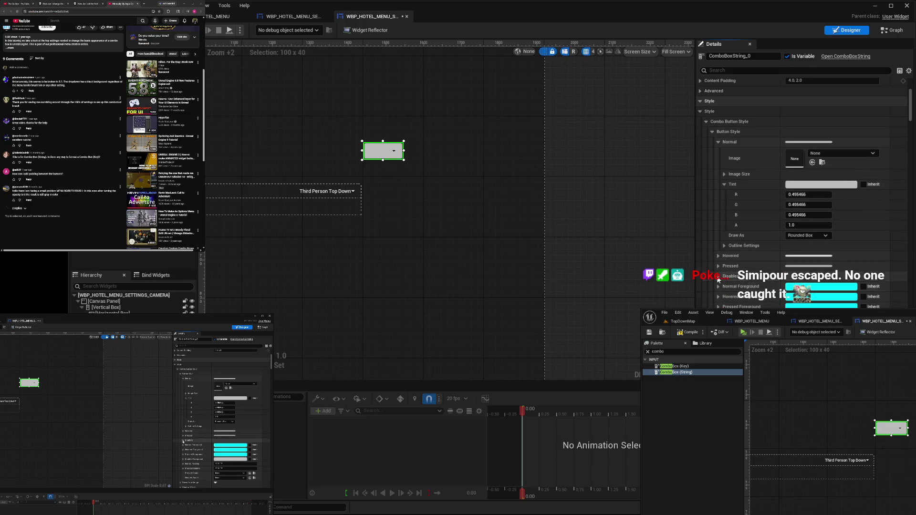
Collapse the Normal button style's Tint, Shadow Offset and shadow colour groups in Details
click(725, 185)
click(717, 141)
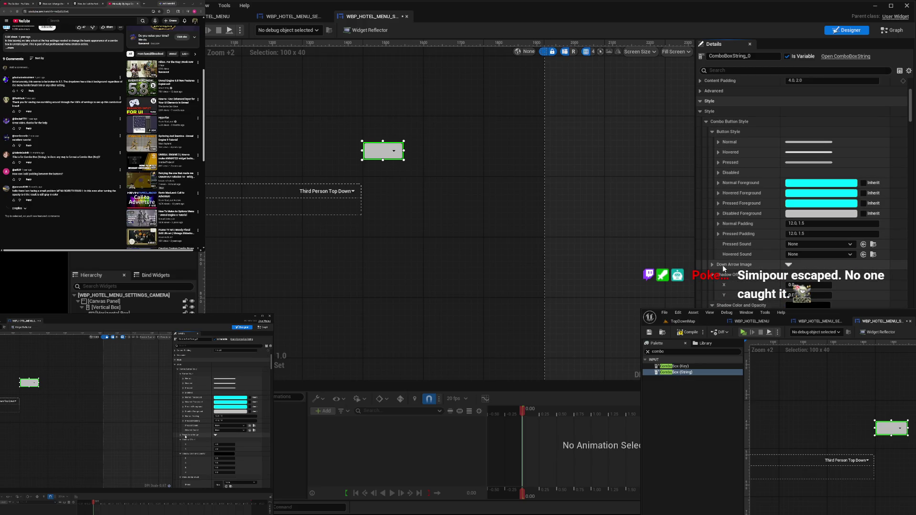
click(711, 276)
click(713, 285)
click(712, 305)
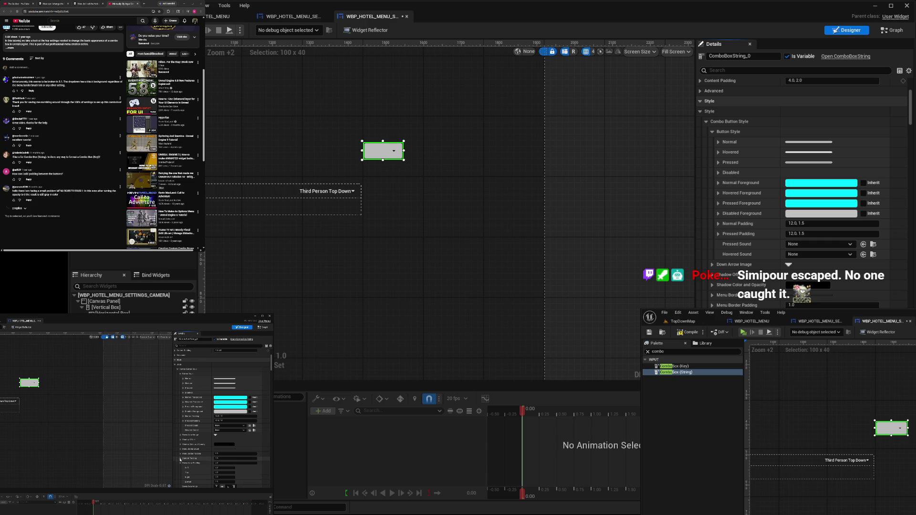
Collapse the Active Brush, Margin, Selector Focused Brush and Parent Row Background Hovered Brush groups
scroll(801, 191, down, 3)
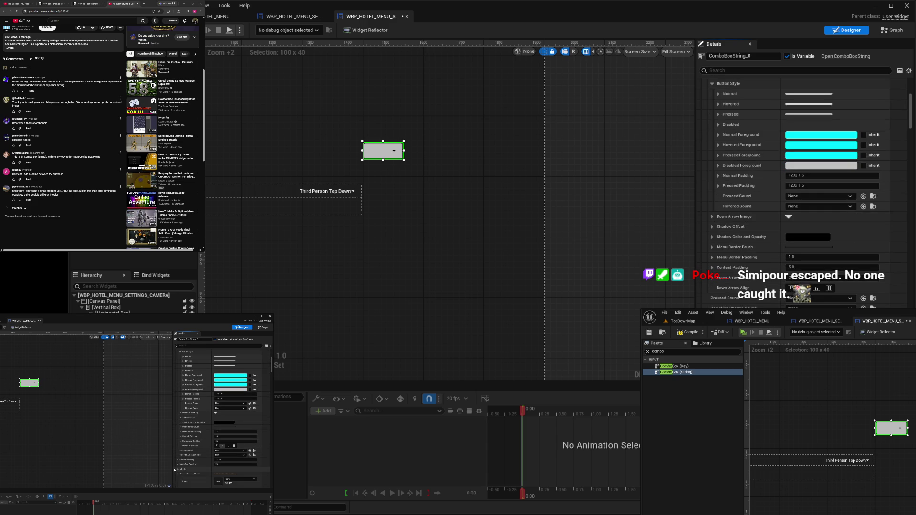
scroll(801, 190, down, 5)
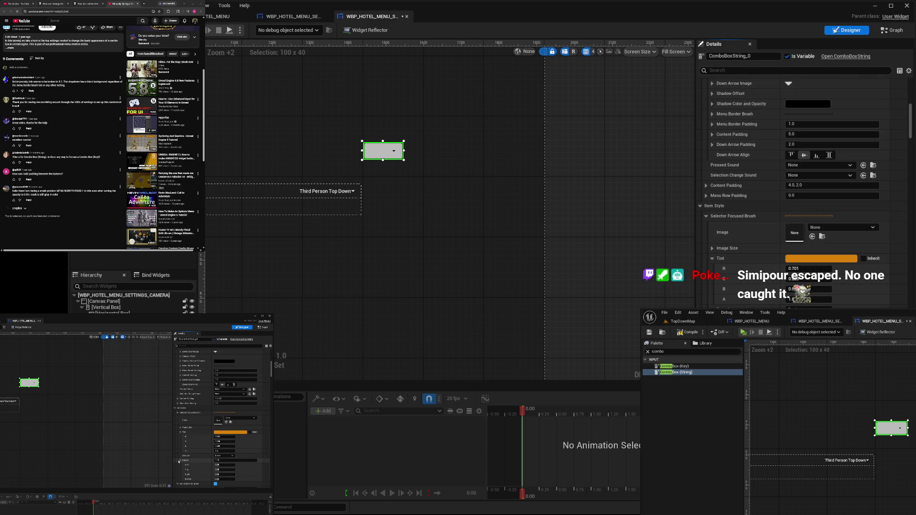
scroll(733, 292, down, 2)
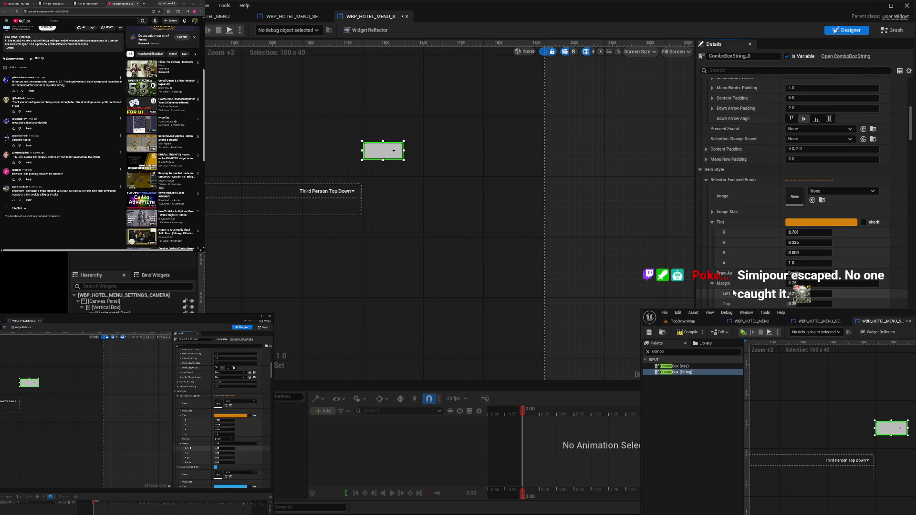
scroll(730, 294, down, 3)
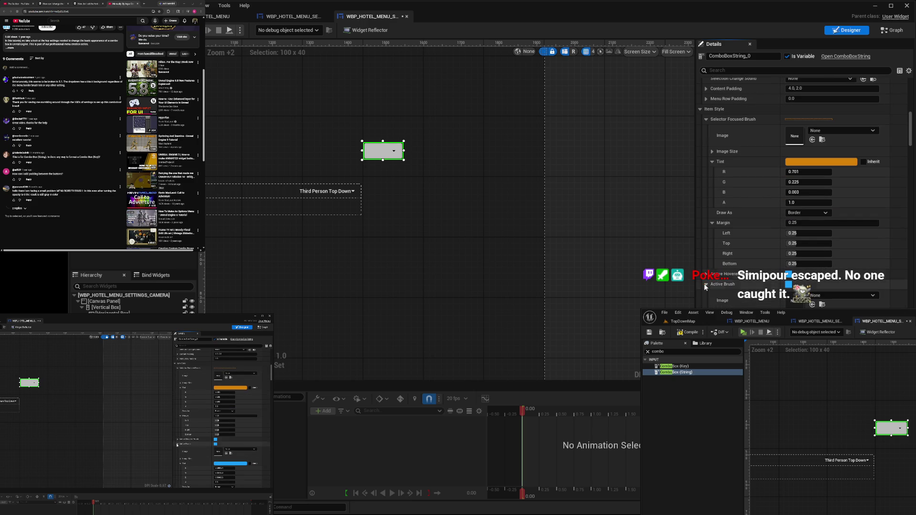
click(705, 285)
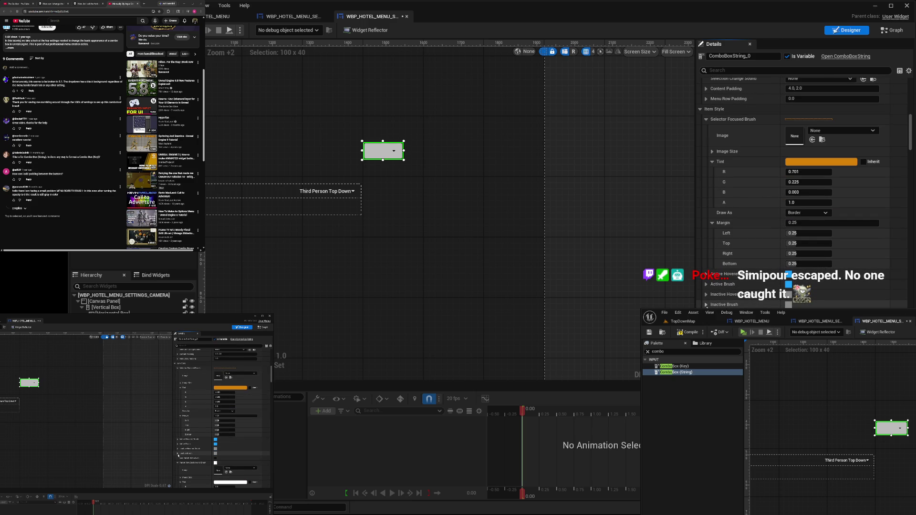
click(711, 223)
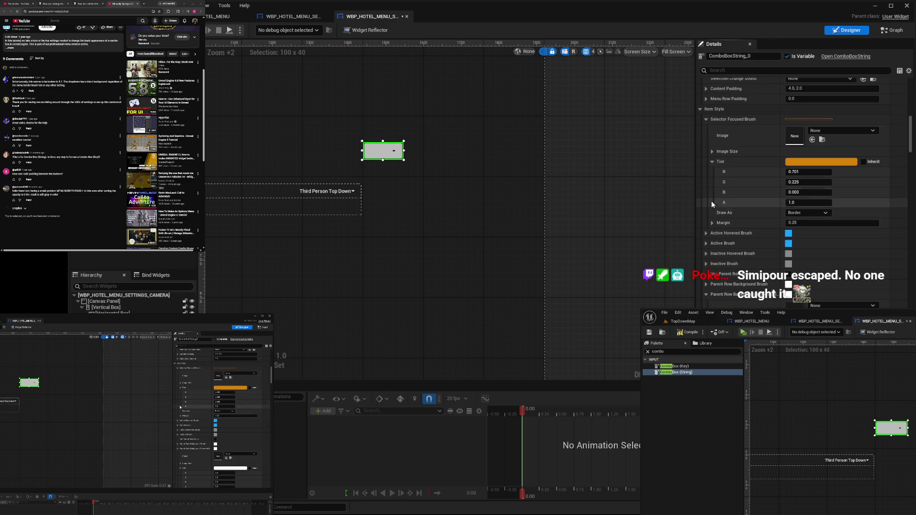
click(706, 120)
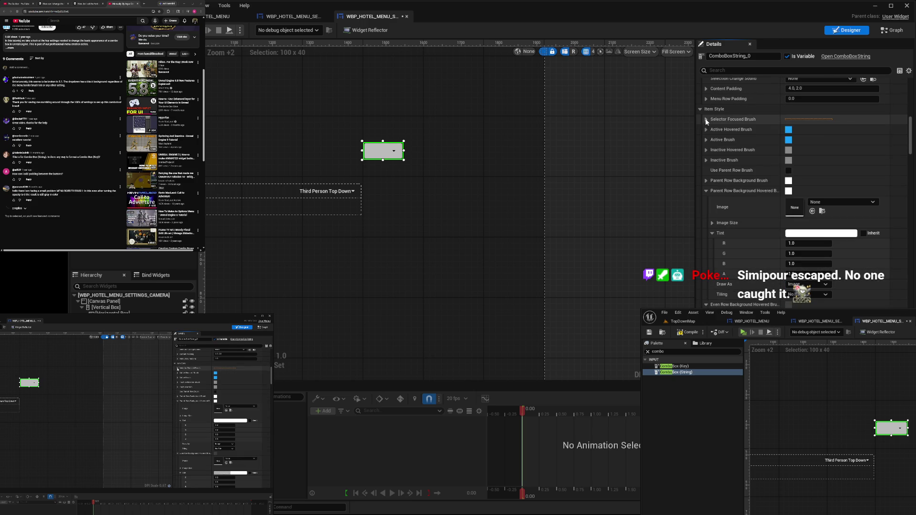
click(706, 191)
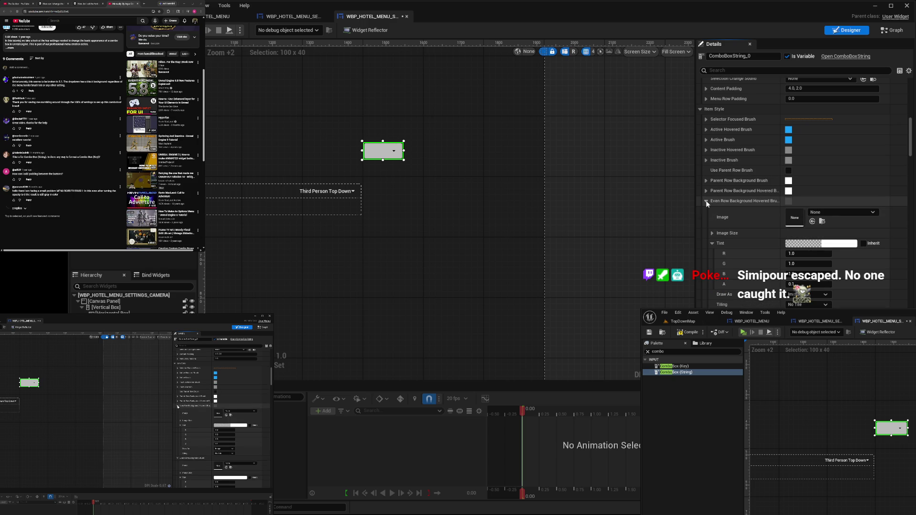
Collapse the remaining row background brush and text colour groups
click(706, 201)
click(705, 211)
click(705, 221)
click(705, 232)
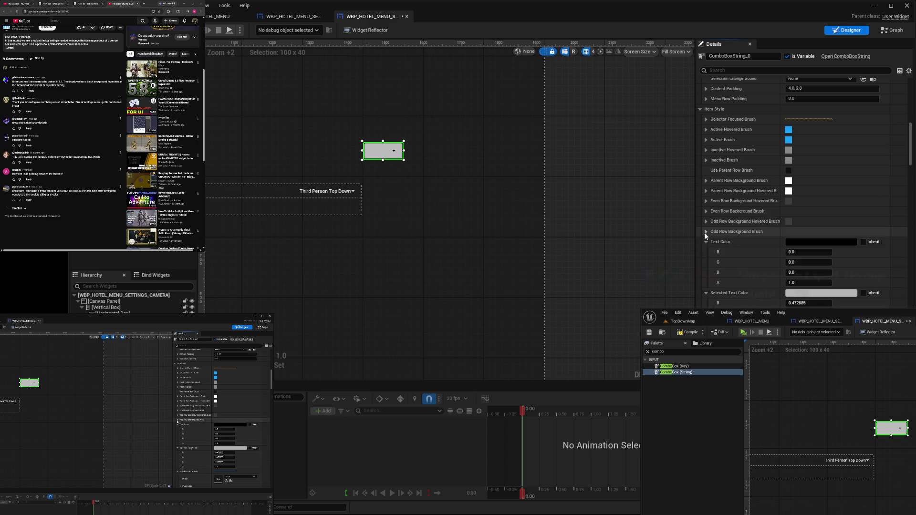
click(706, 241)
click(706, 252)
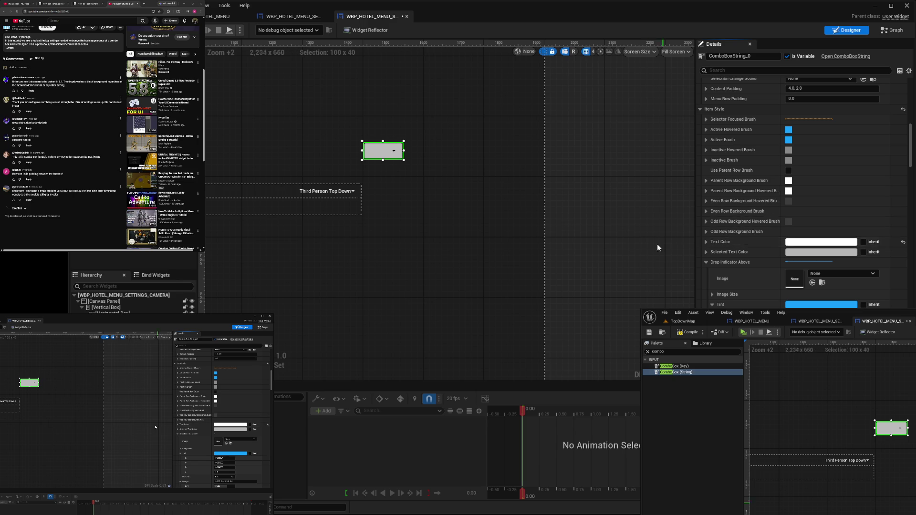
Reselect the grey combo box, collapse its Combo Button Style, then select the Third Person Top Down combo box
click(643, 238)
click(383, 151)
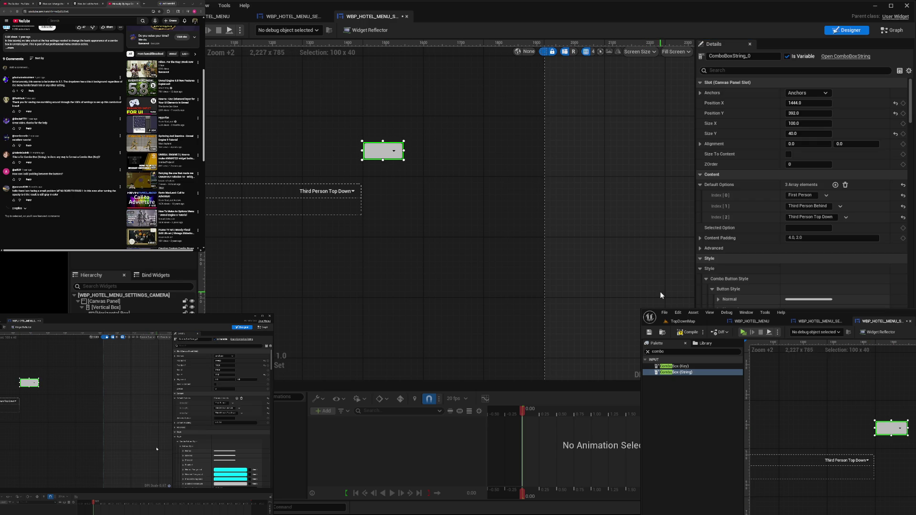
scroll(702, 213, down, 2)
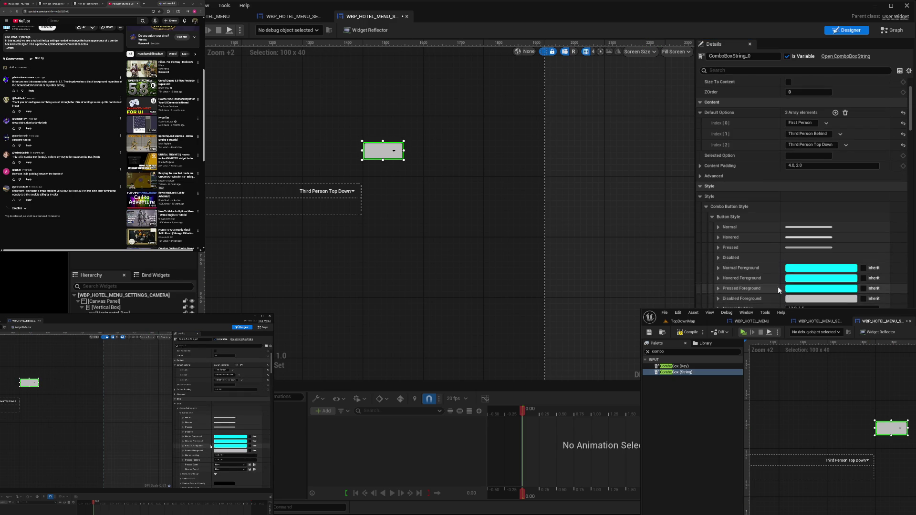
click(708, 215)
click(706, 207)
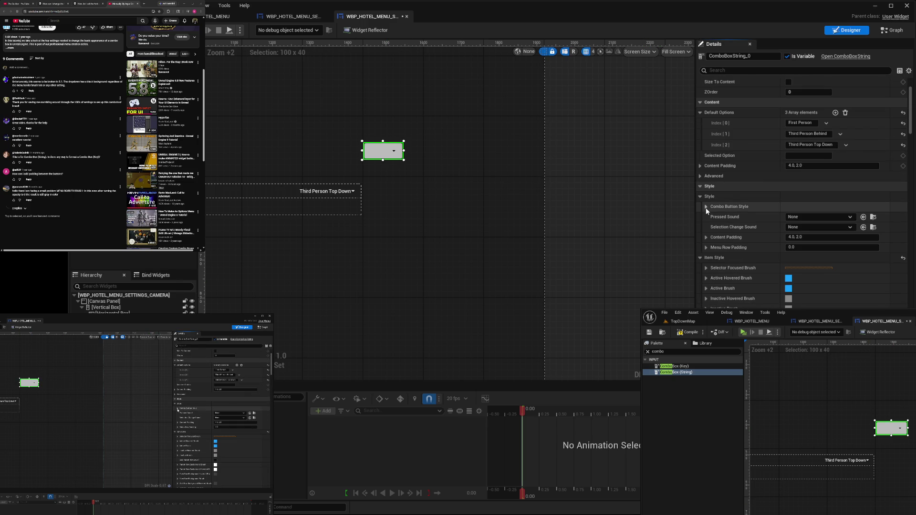
click(340, 194)
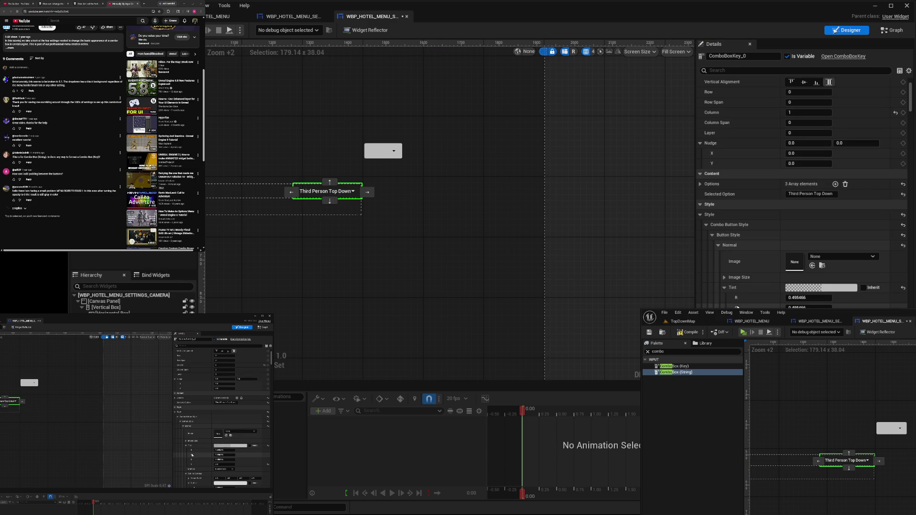
Scroll through ComboBoxKey_0's Combo Button Style tints and foreground colours
scroll(801, 191, down, 5)
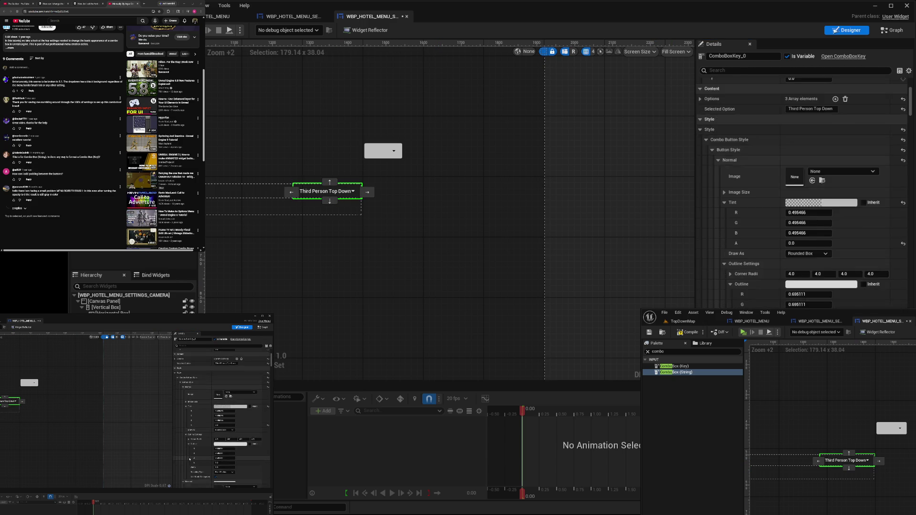
scroll(801, 191, down, 5)
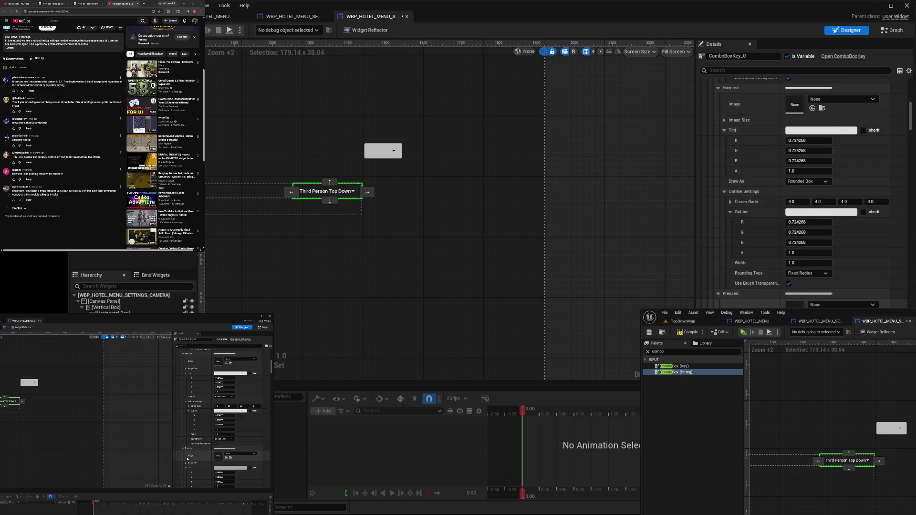
scroll(802, 191, down, 10)
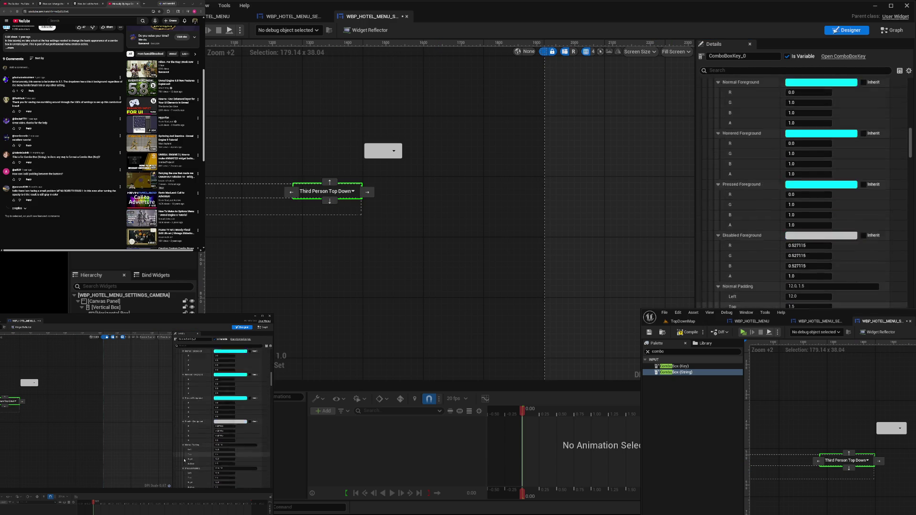
scroll(801, 191, down, 5)
click(383, 151)
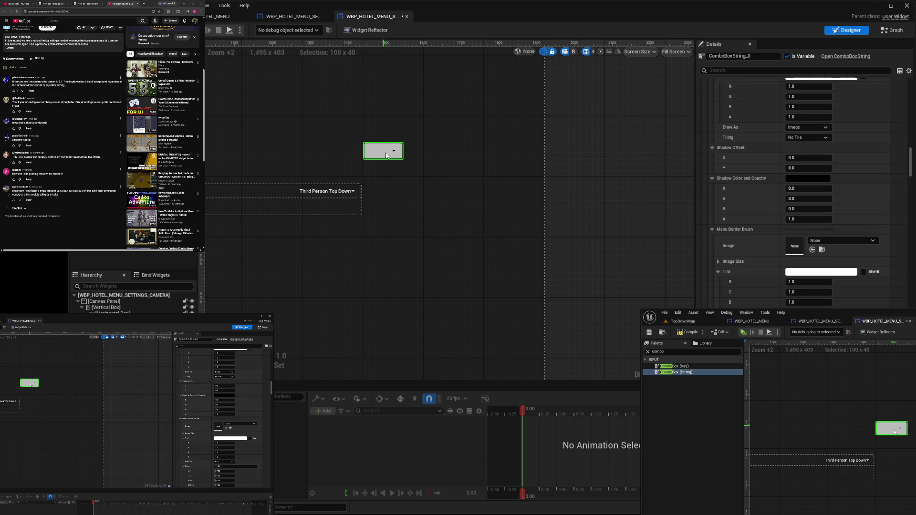
scroll(802, 191, down, 6)
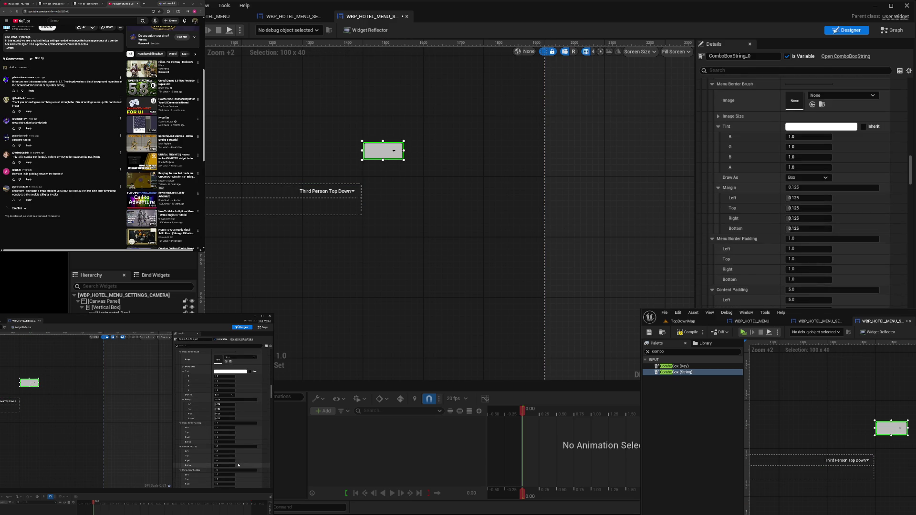
scroll(801, 191, down, 7)
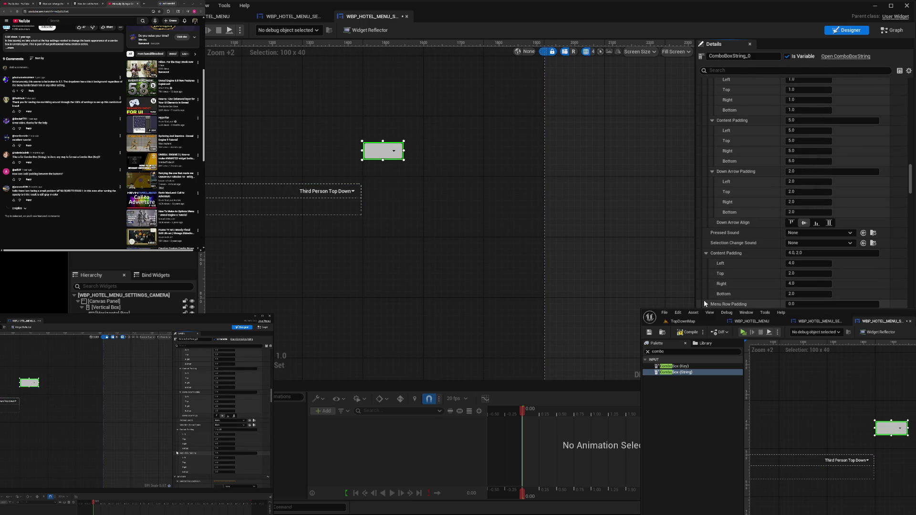
click(705, 253)
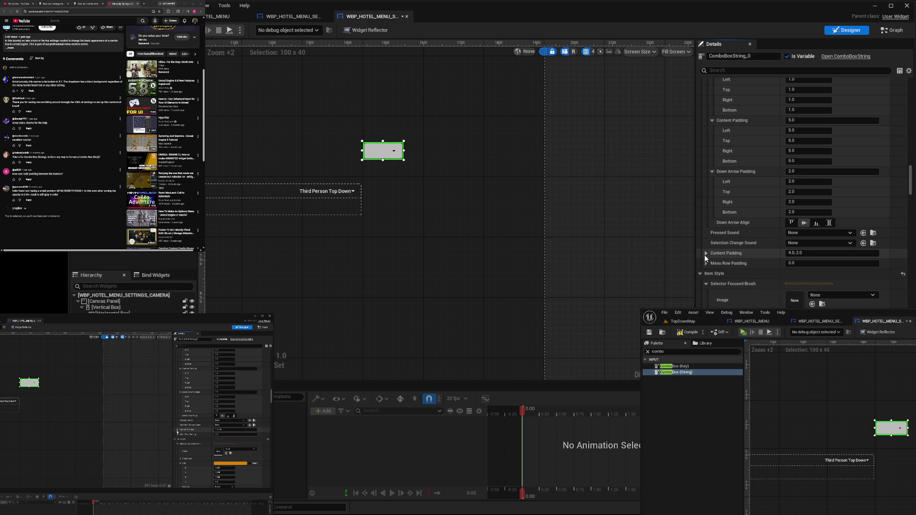
click(712, 170)
click(712, 120)
scroll(710, 135, up, 3)
scroll(711, 248, up, 3)
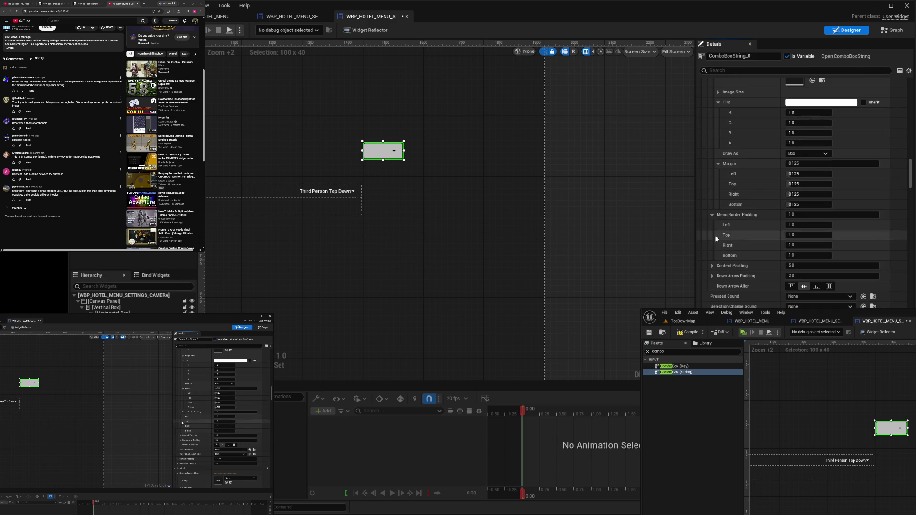
click(710, 212)
scroll(714, 250, up, 3)
click(717, 248)
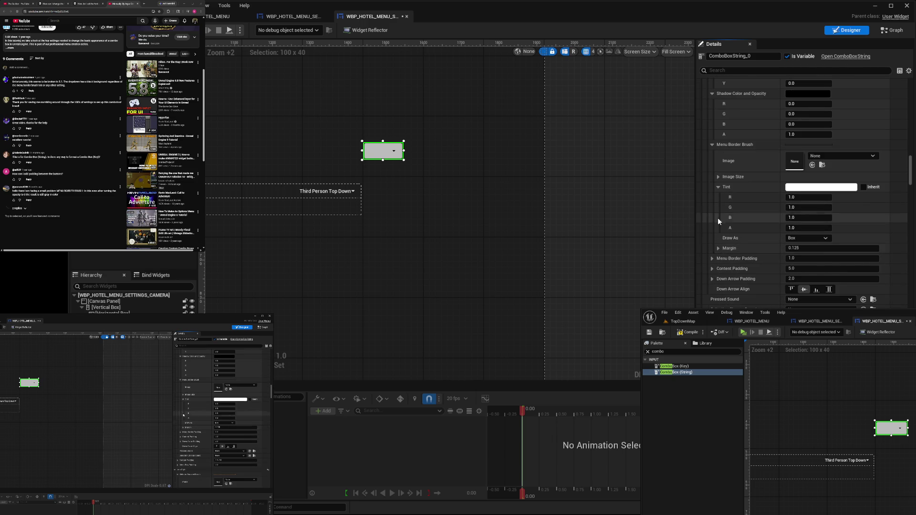
click(718, 187)
scroll(717, 199, up, 3)
click(713, 205)
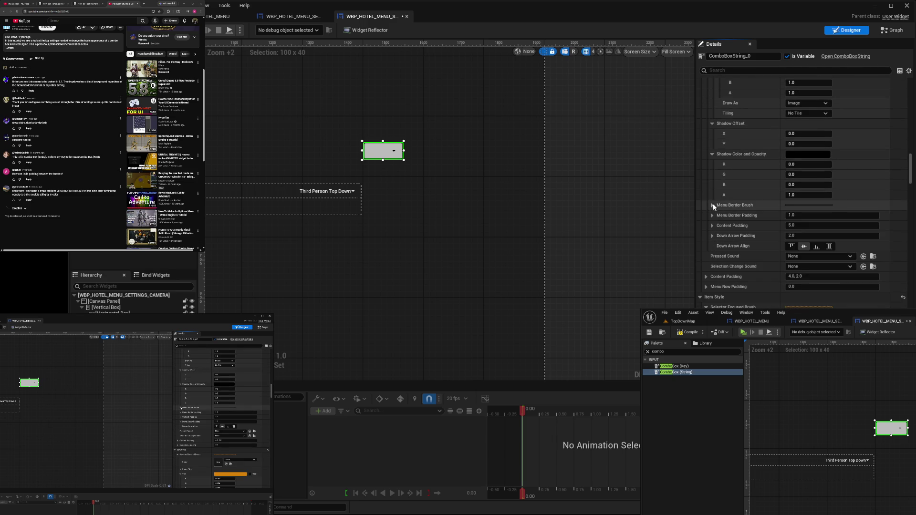
click(711, 155)
scroll(703, 248, up, 3)
click(711, 292)
click(717, 221)
click(711, 256)
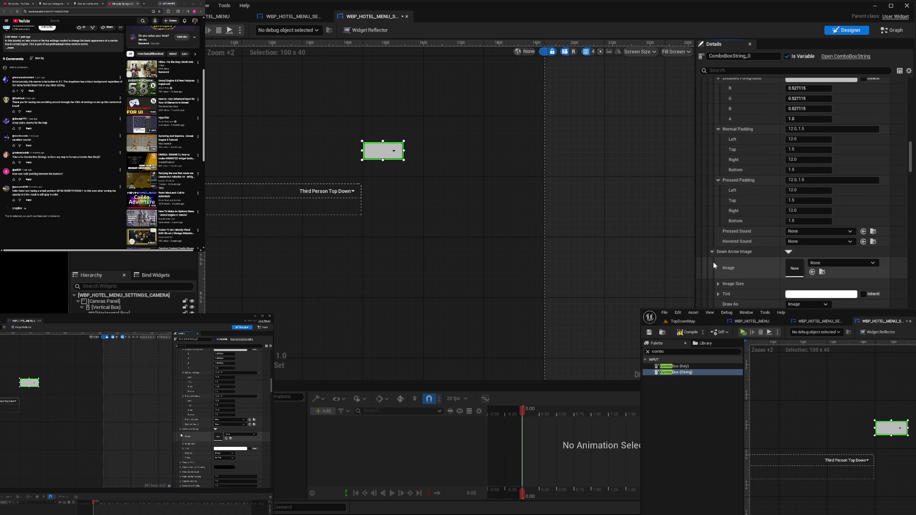
scroll(711, 253, up, 3)
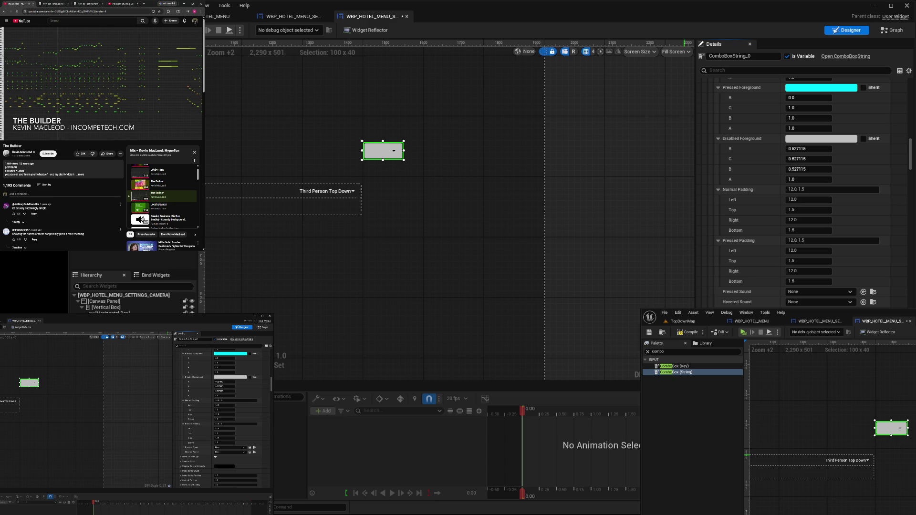
Collapse the foreground colour, padding and Normal/Hovered/Pressed Foreground groups
click(718, 139)
click(718, 149)
click(718, 149)
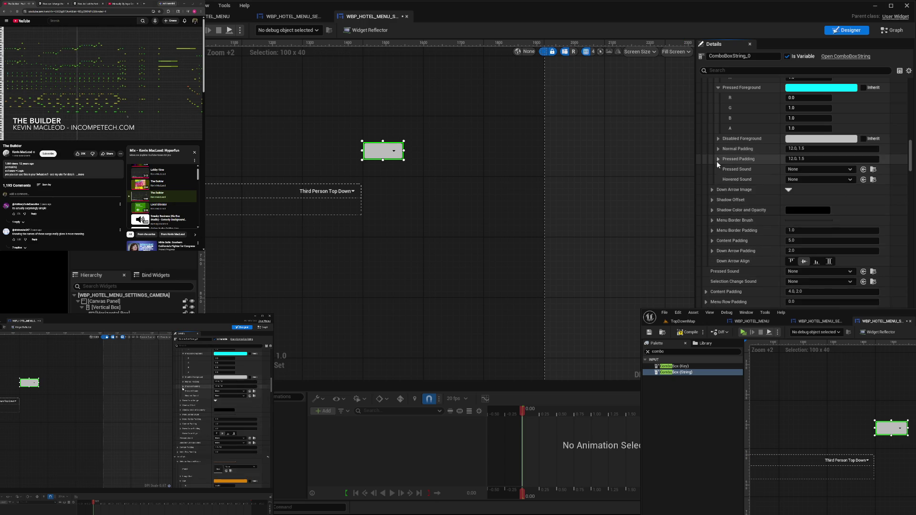
scroll(715, 172, up, 2)
scroll(713, 181, up, 3)
click(718, 209)
click(718, 157)
click(718, 105)
scroll(706, 195, up, 5)
Collapse the Disabled state's tint and outline, then the Pressed state's outline and tint settings
click(724, 202)
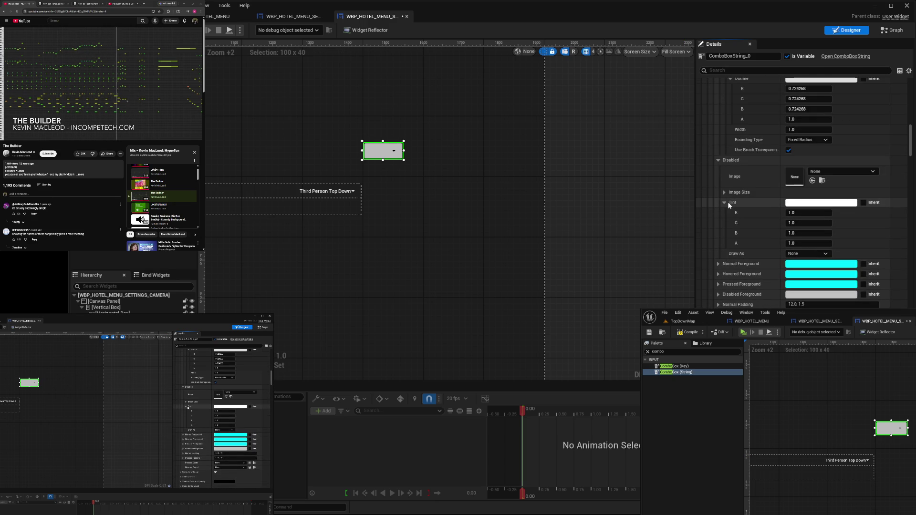
click(725, 203)
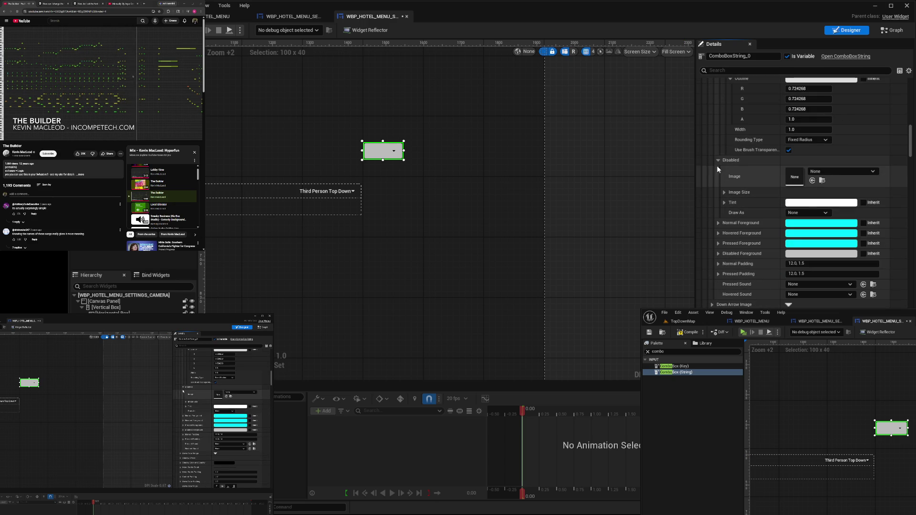
click(719, 161)
scroll(715, 185, up, 3)
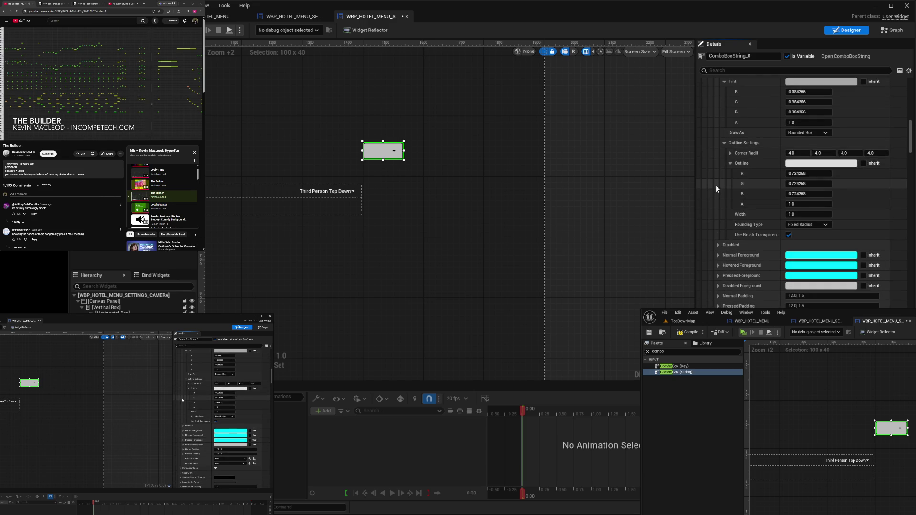
click(730, 163)
click(724, 142)
scroll(718, 181, up, 5)
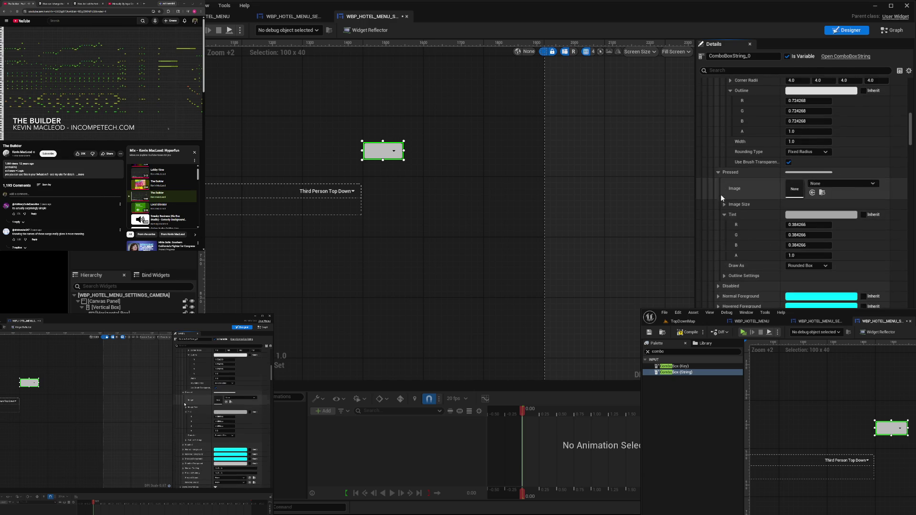
click(725, 215)
click(719, 173)
Collapse the Hovered state's outline colour, outline settings and tint values
scroll(720, 195, up, 5)
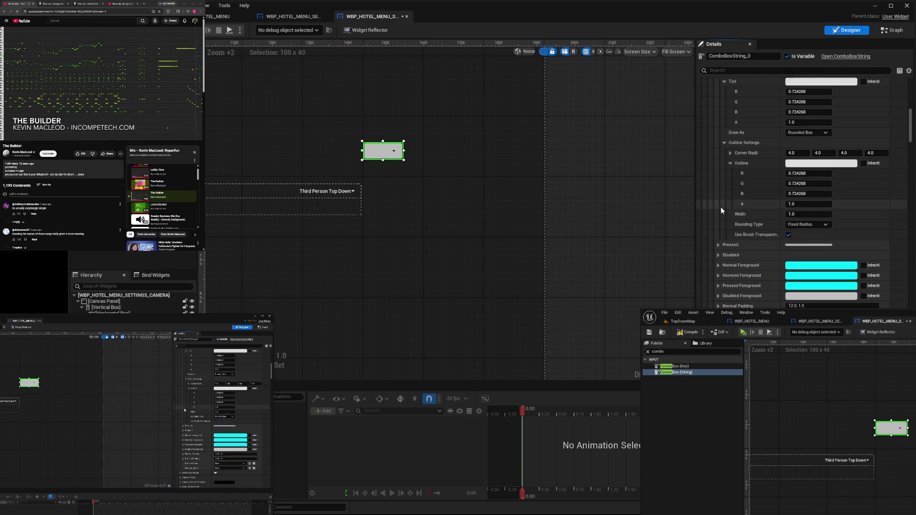
click(730, 223)
click(724, 203)
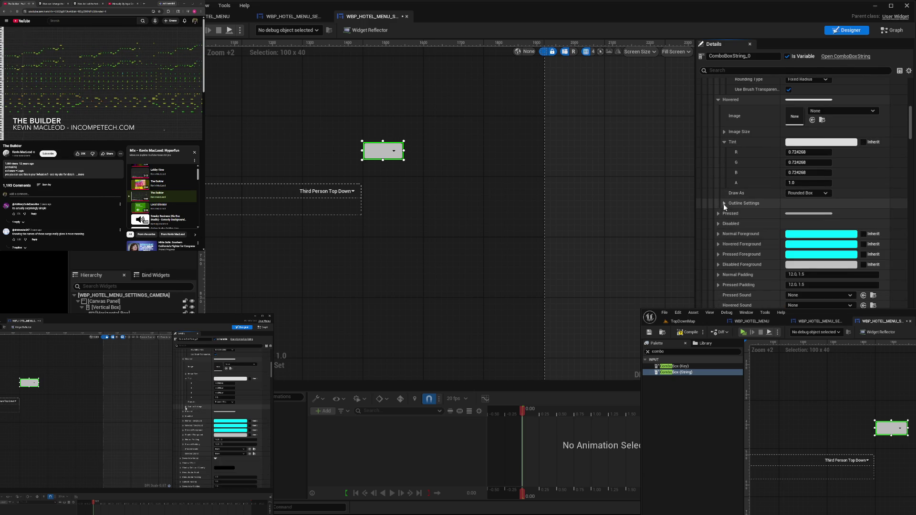
scroll(722, 210, up, 4)
click(724, 238)
click(718, 196)
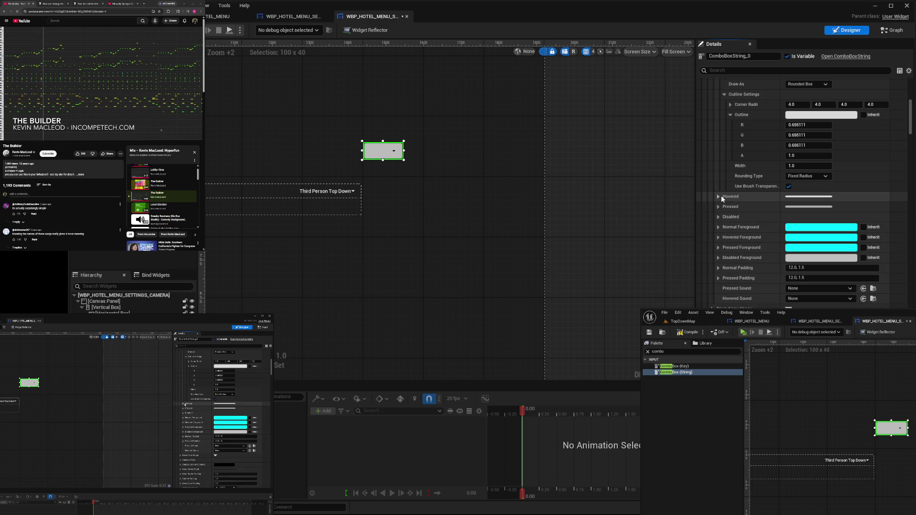
Collapse the Normal state's outline and tint, keeping the 0.495466 grey tint instead of purple
scroll(720, 203, up, 1)
scroll(721, 198, up, 2)
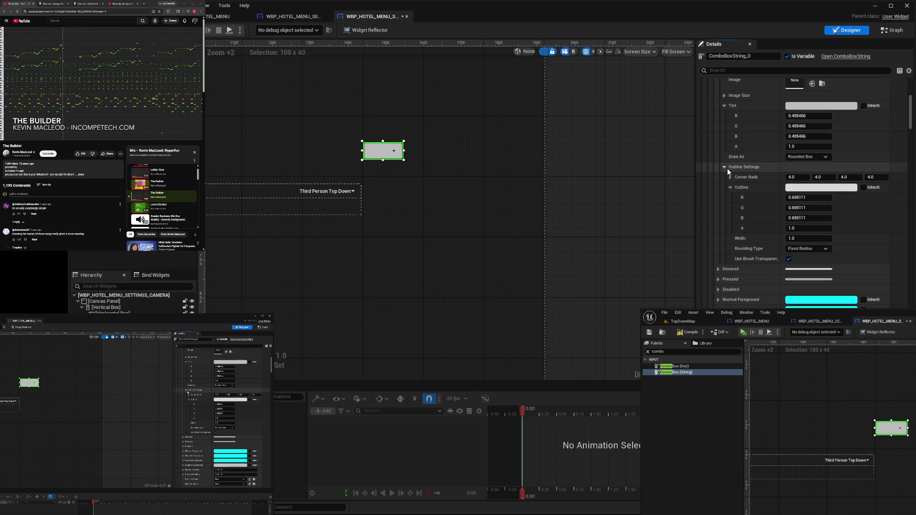
click(725, 167)
click(725, 106)
scroll(743, 224, up, 3)
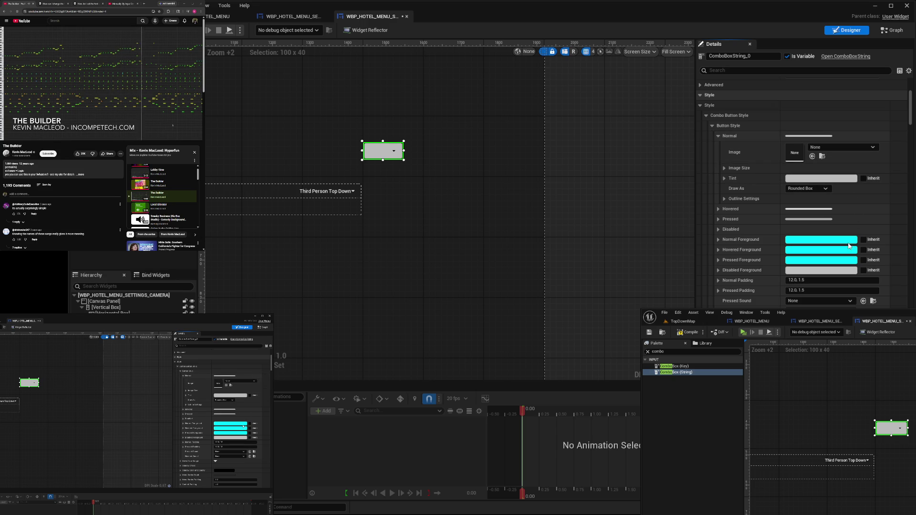
key(ctrl+z)
key(ctrl+y)
Set the Normal tint's alpha to 0 to make the combo box background transparent
click(724, 178)
click(804, 220)
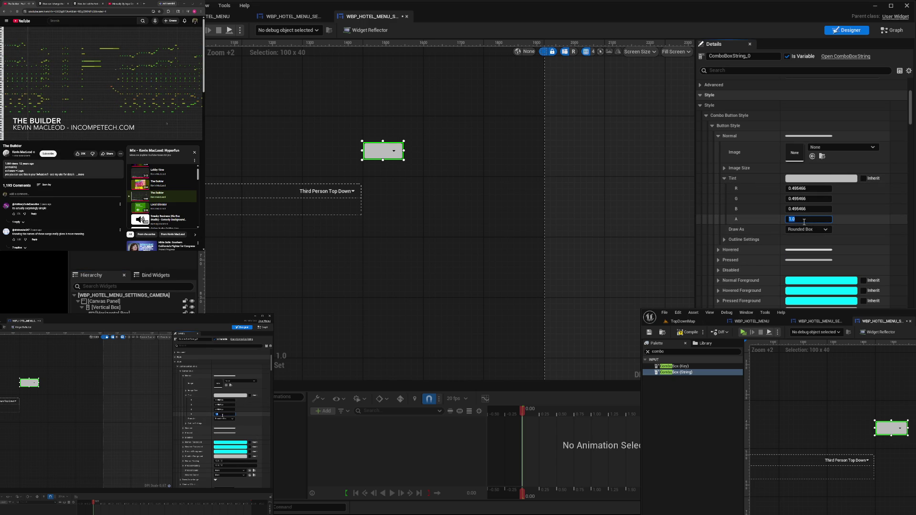
text(0)
key(Return)
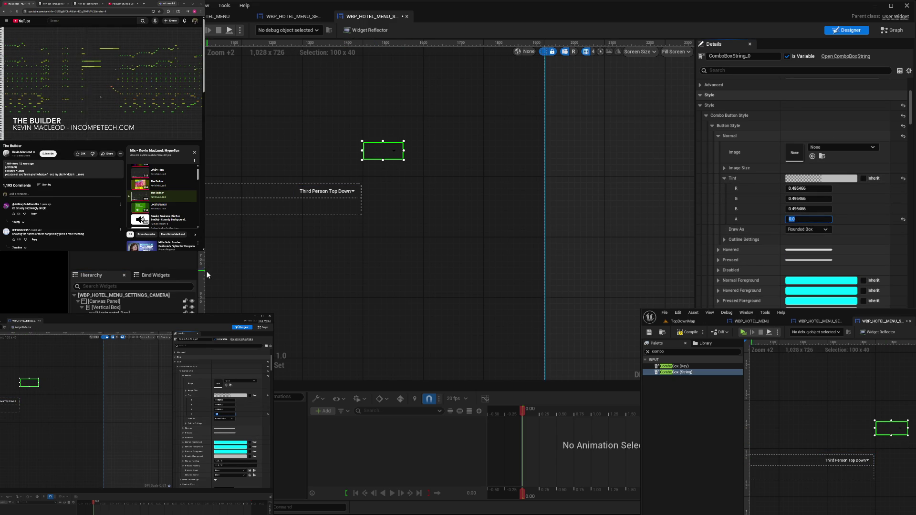
Drag the string combo box into the menu's grid layout and set its Grid Slot column
click(324, 191)
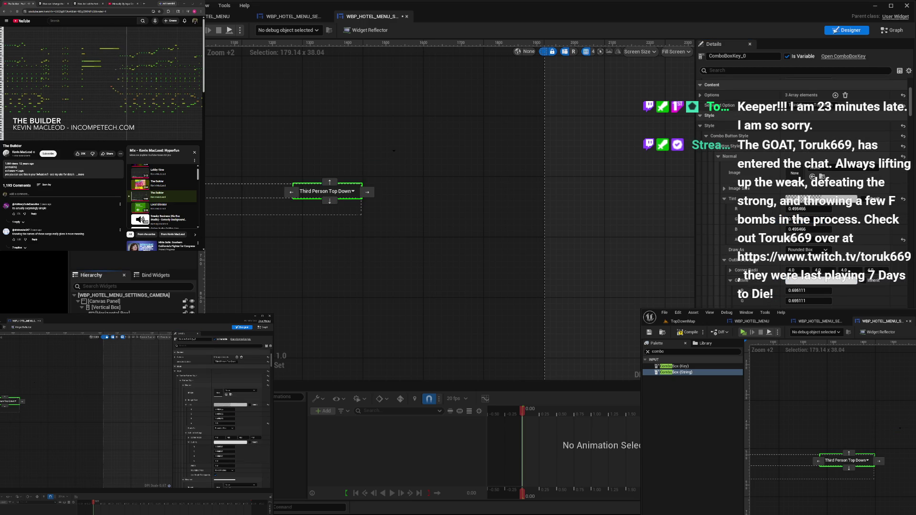
click(383, 151)
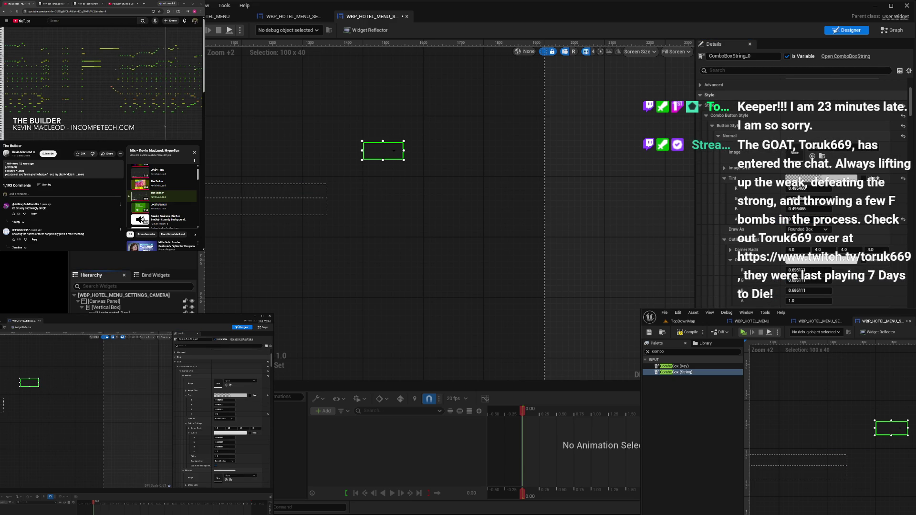
drag(383, 151, 267, 191)
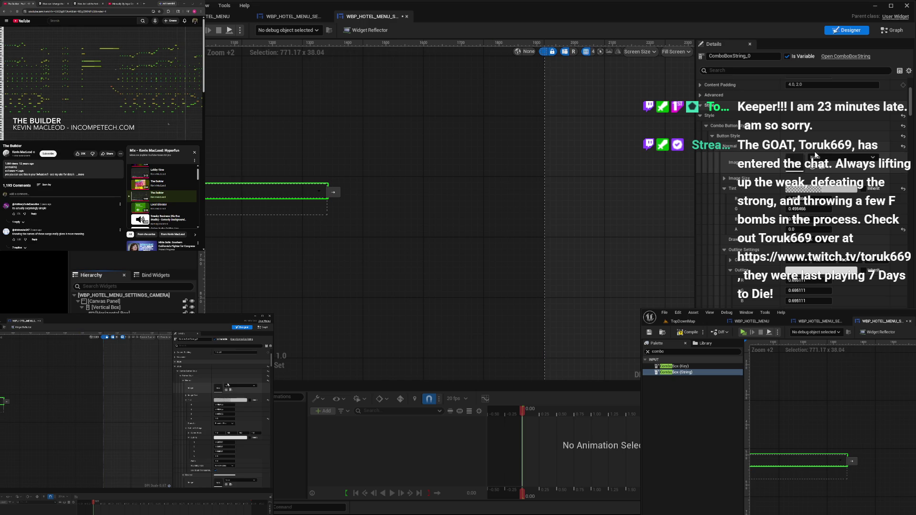
scroll(847, 157, up, 5)
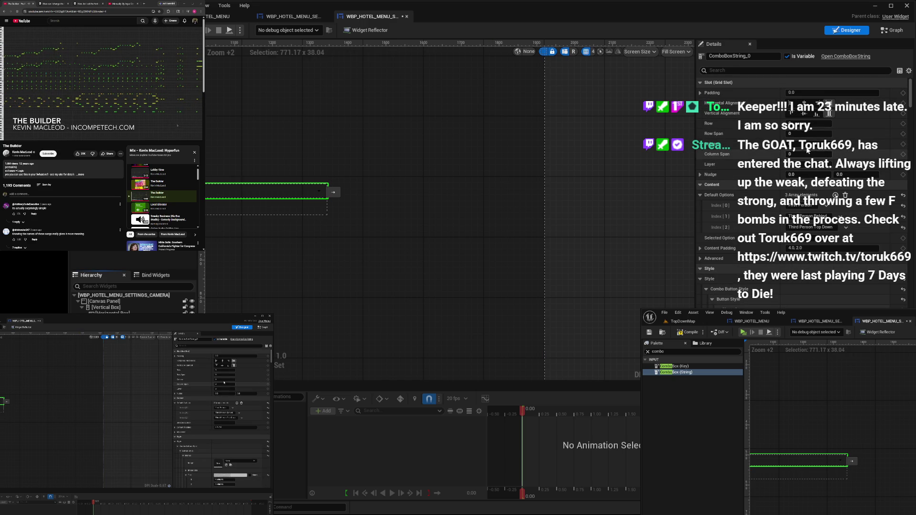
click(811, 144)
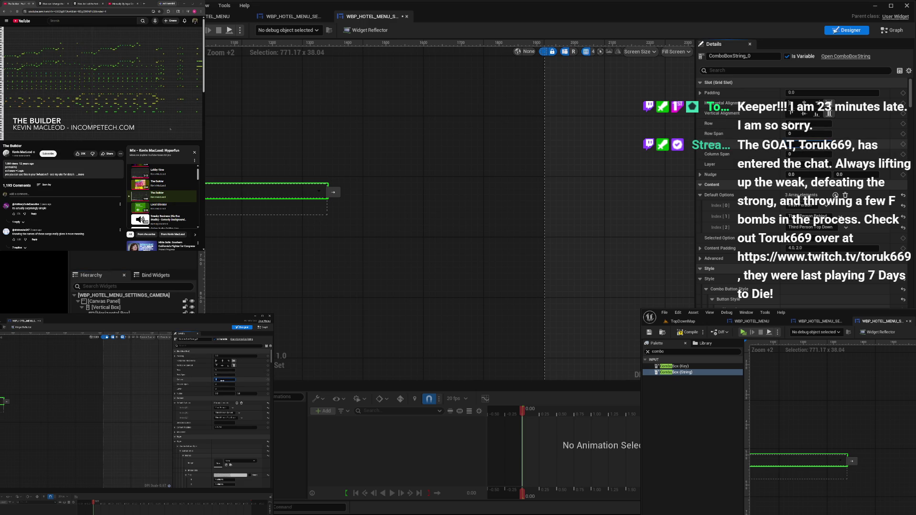
key(Return)
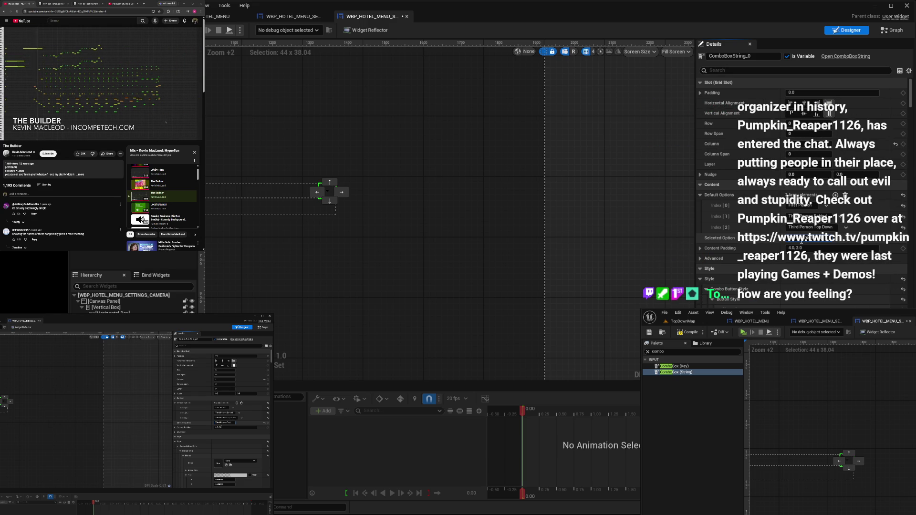
click(811, 238)
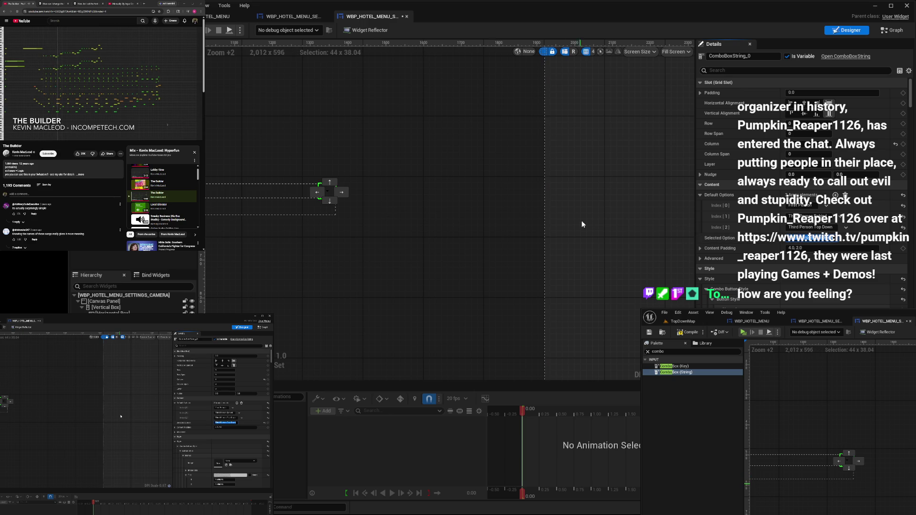
Set ComboBoxString_0's Selected Option to 'Third Person Top Down' and compile to show it on the canvas
click(690, 333)
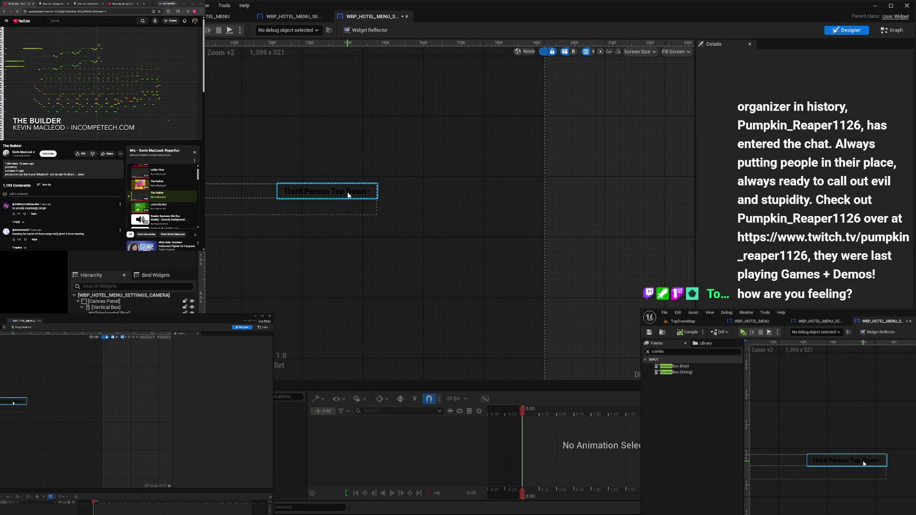
click(369, 194)
click(834, 241)
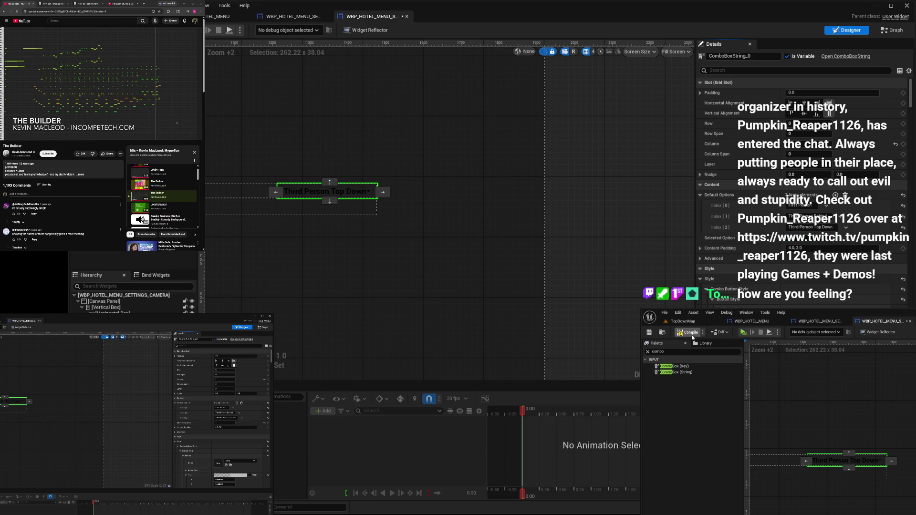
click(692, 333)
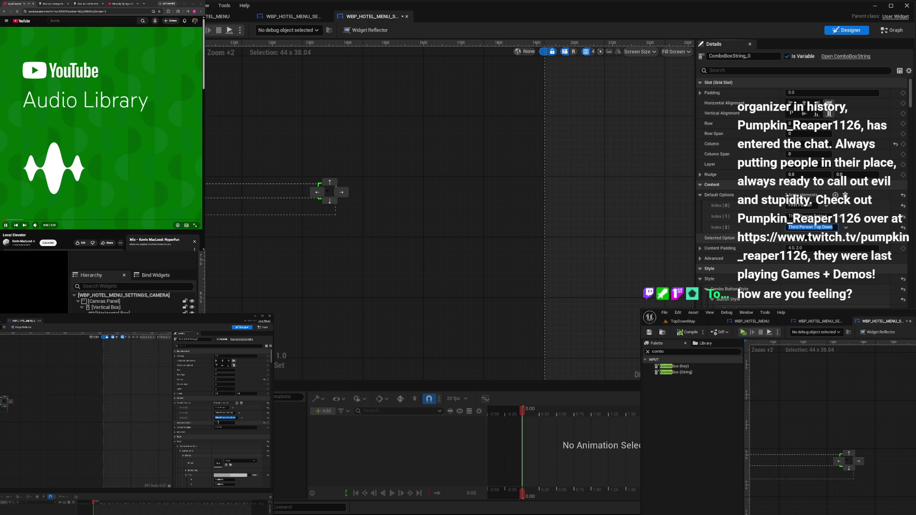
click(804, 238)
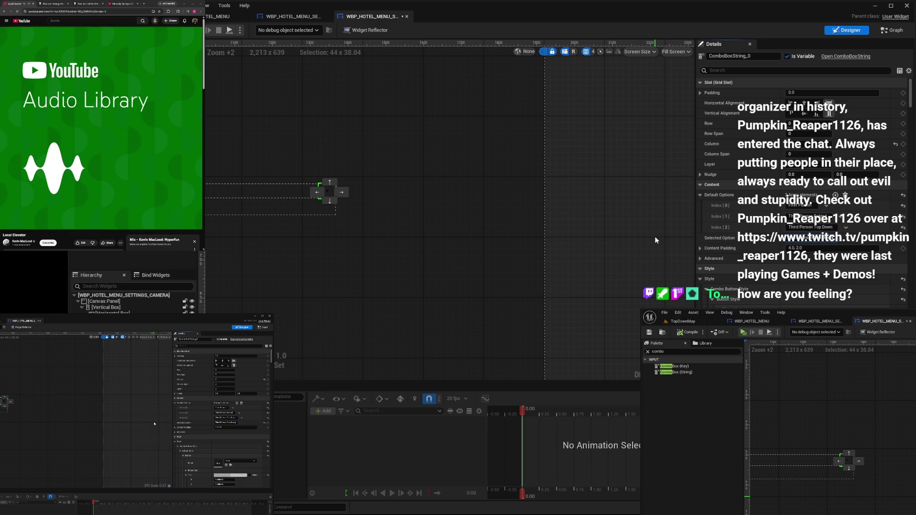
click(691, 336)
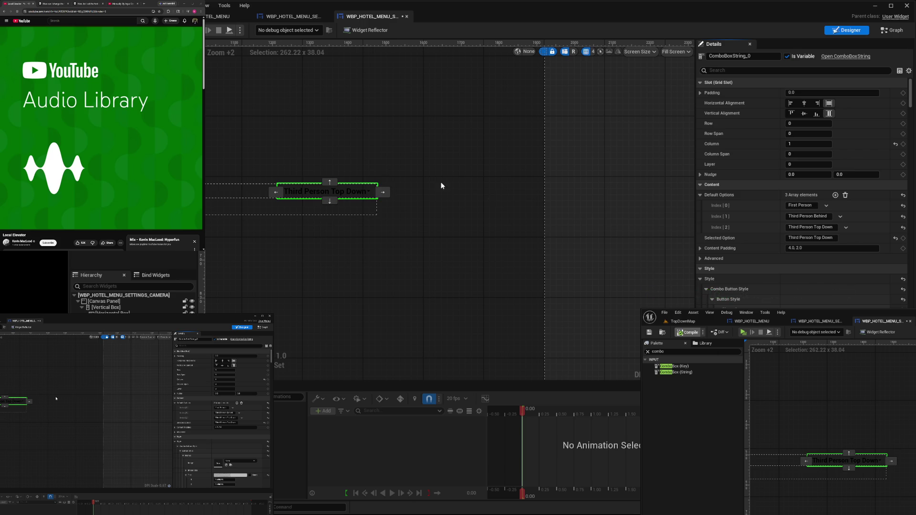
click(597, 217)
click(305, 195)
scroll(766, 293, down, 3)
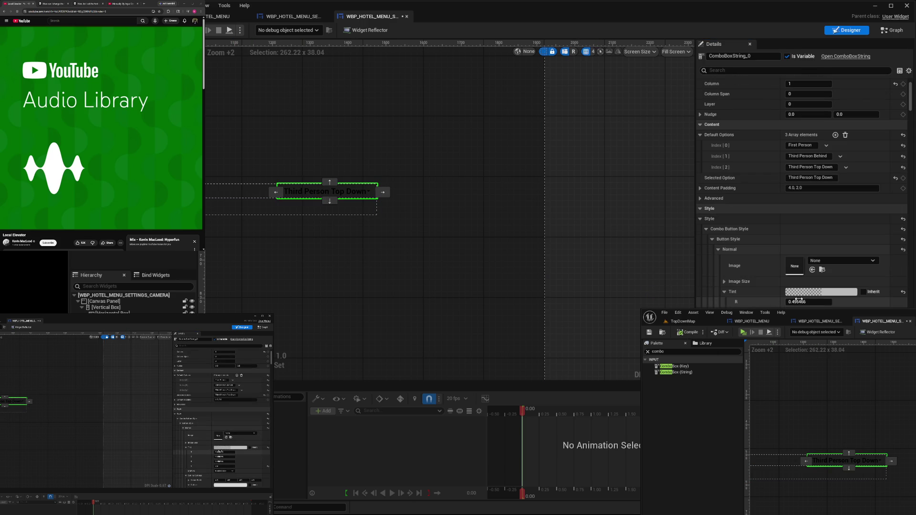
Collapse Style and Item Style, then change the Roboto Bold font size from 16 to 24
click(703, 229)
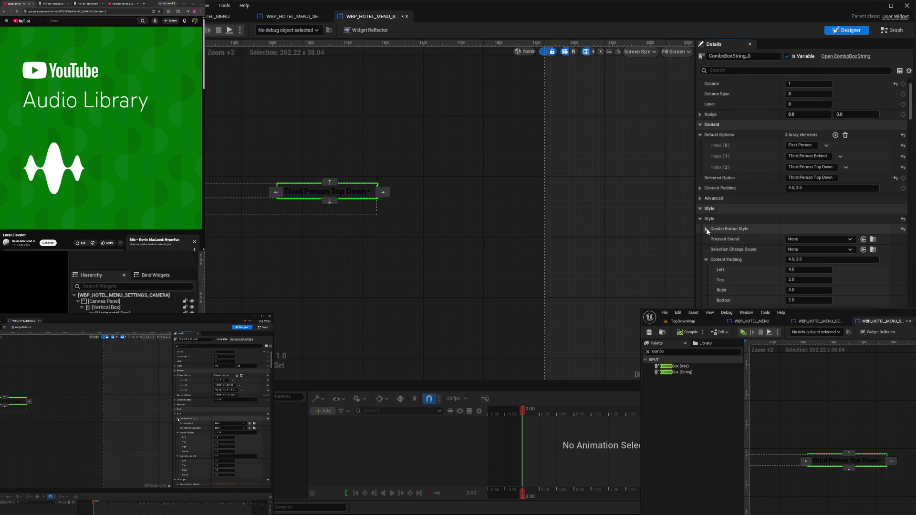
click(699, 219)
click(699, 229)
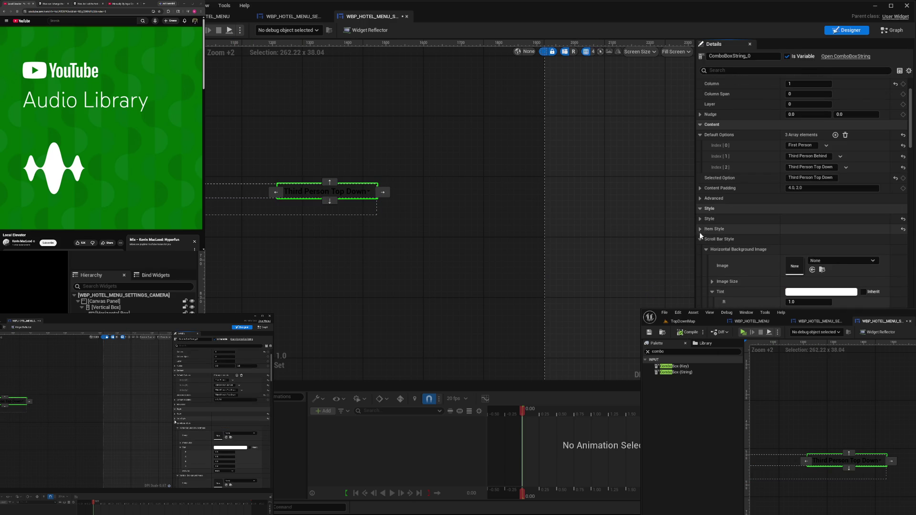
click(700, 250)
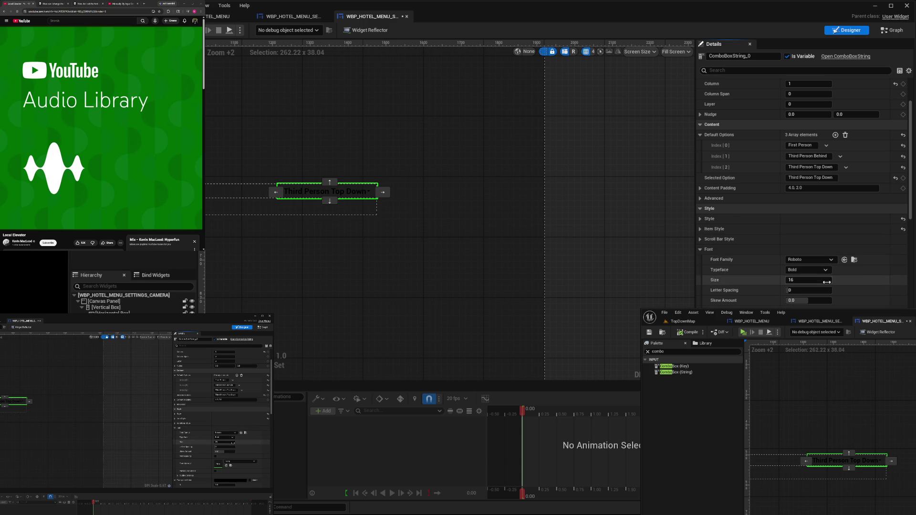
scroll(704, 252, down, 2)
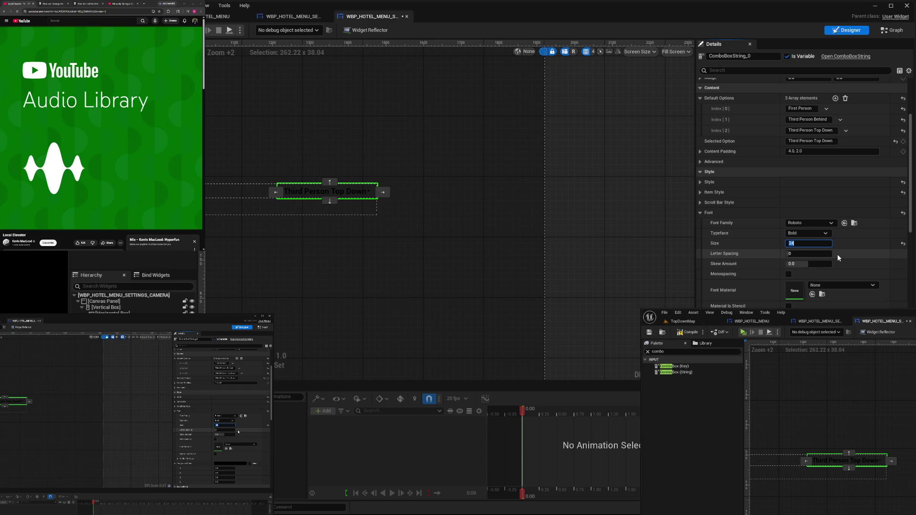
click(700, 182)
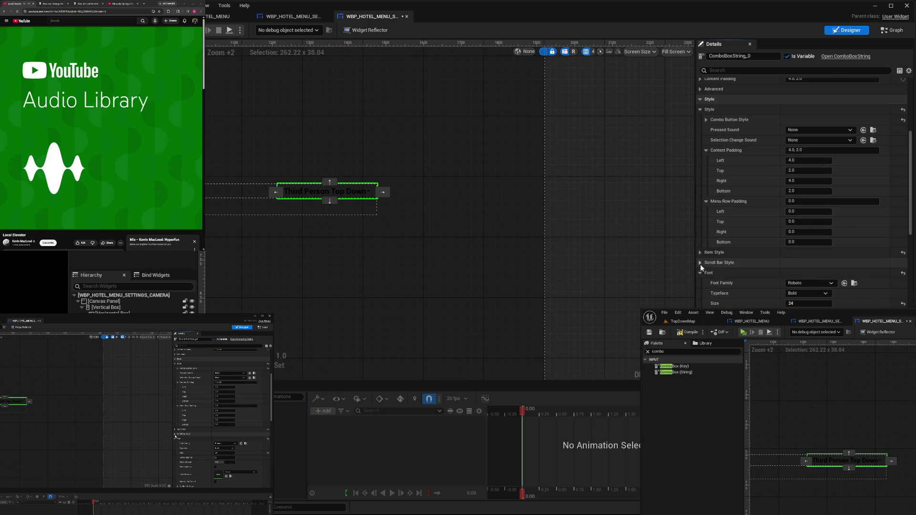
In Item Style, collapse the Active Hovered, Active, Inactive Hovered and Inactive brush settings
click(700, 252)
scroll(700, 253, down, 2)
scroll(783, 303, down, 5)
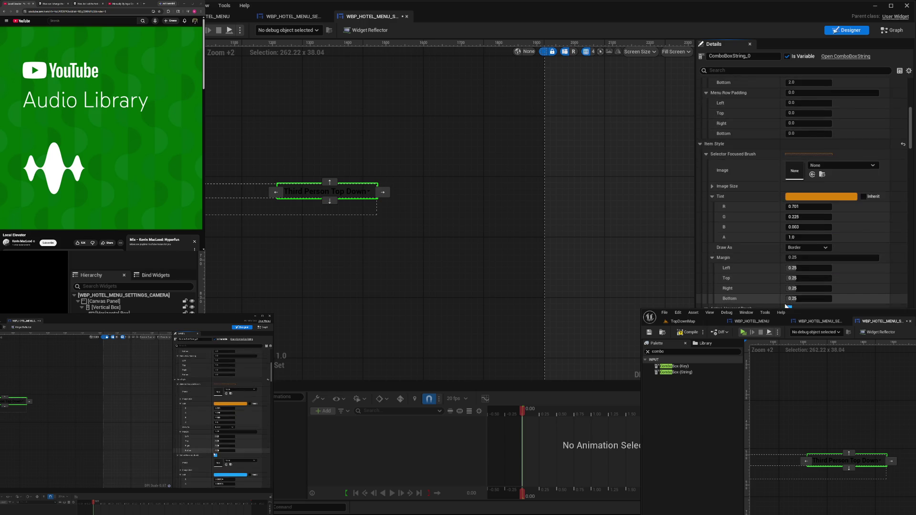
click(704, 261)
click(706, 270)
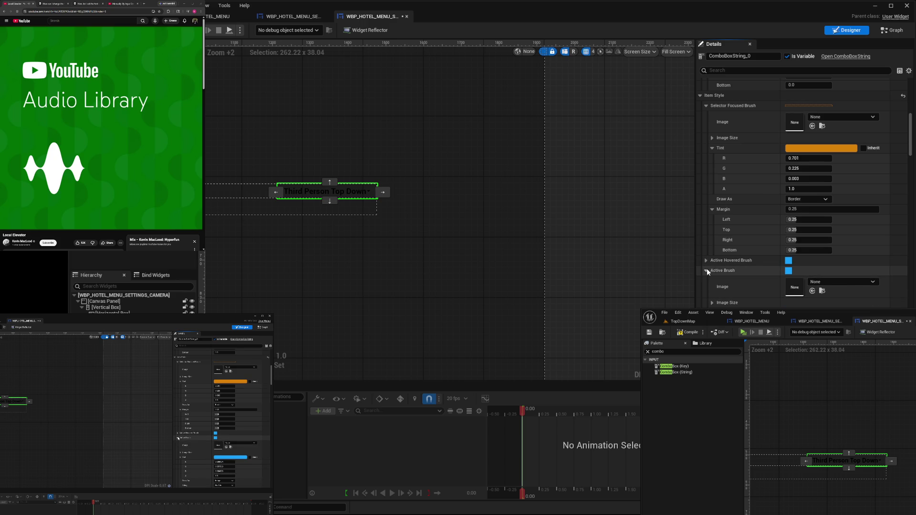
click(708, 280)
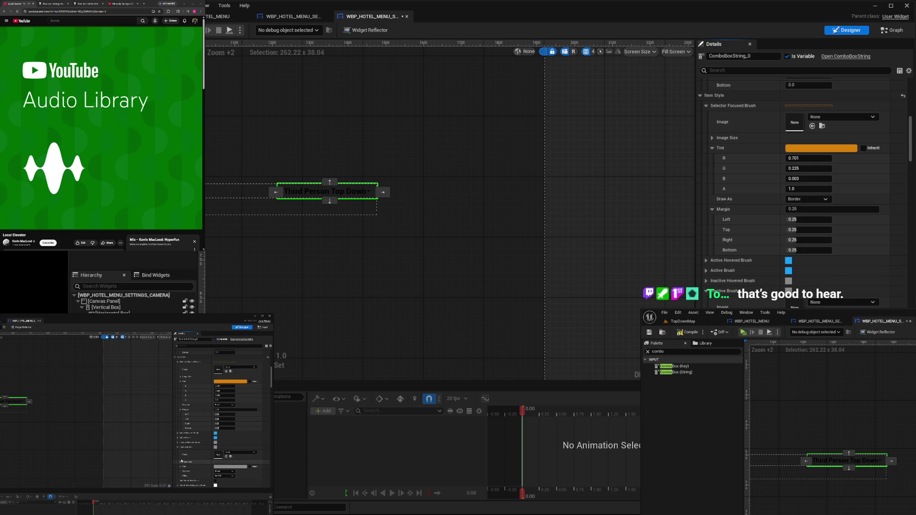
click(706, 291)
Collapse the Parent, Even and Odd Row Background brushes and Drop Indicator Above, reaching the Font section
scroll(710, 301, down, 3)
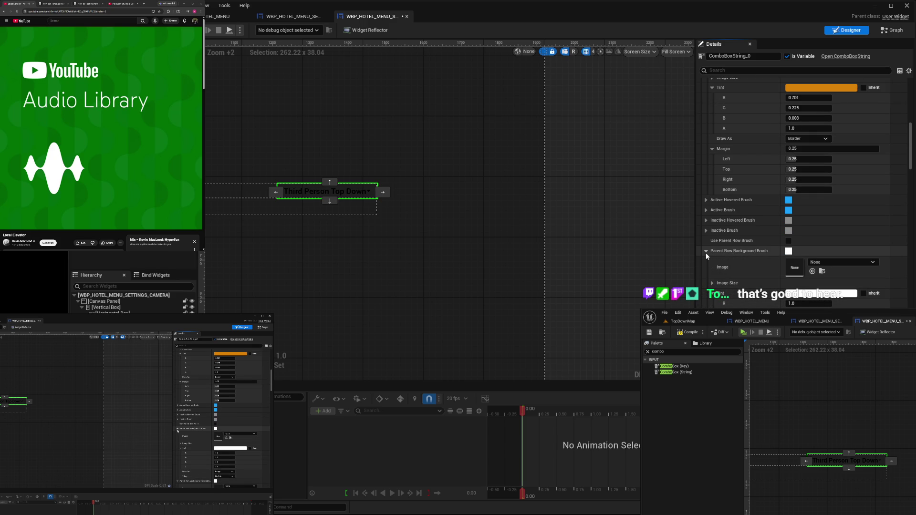
click(705, 252)
click(705, 261)
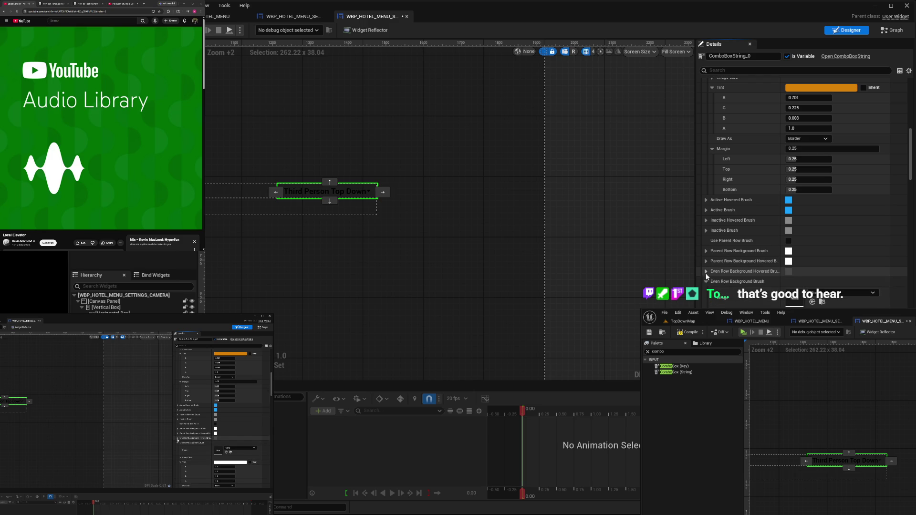
click(706, 282)
click(706, 291)
click(706, 302)
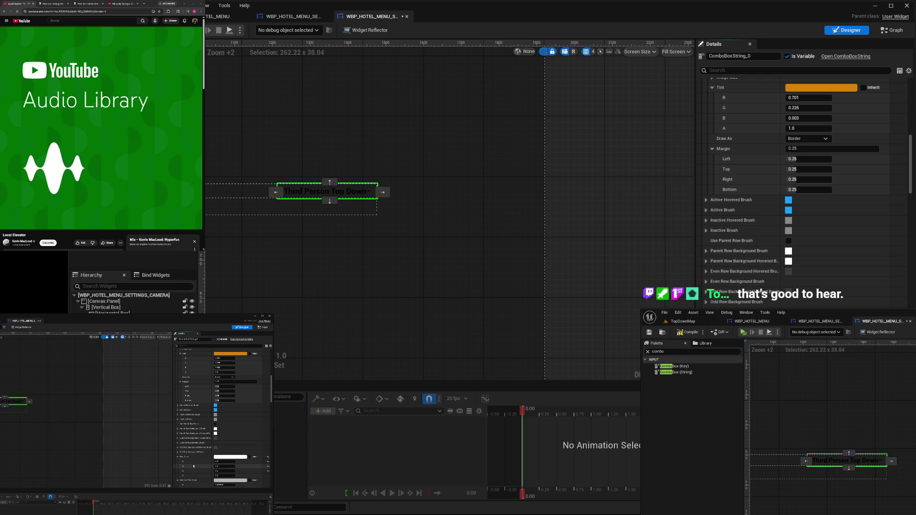
scroll(177, 456, down, 3)
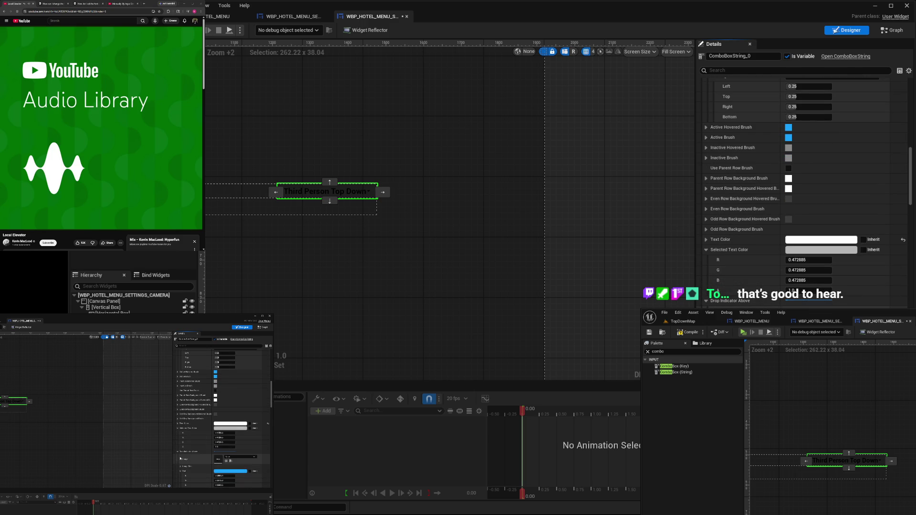
click(706, 301)
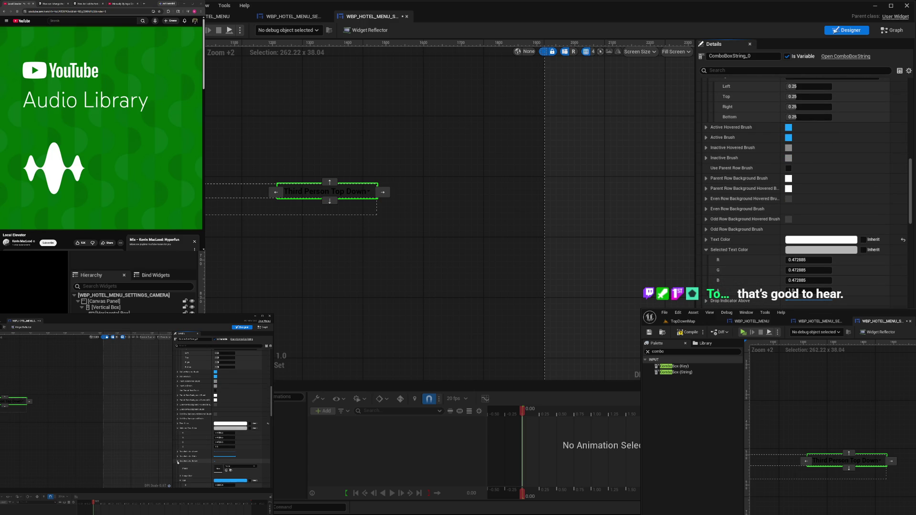
scroll(179, 469, down, 2)
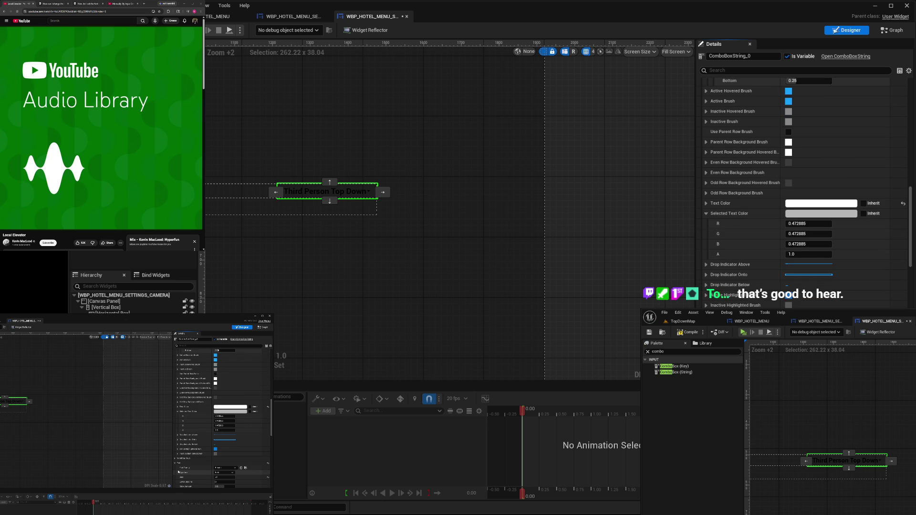
scroll(190, 472, down, 5)
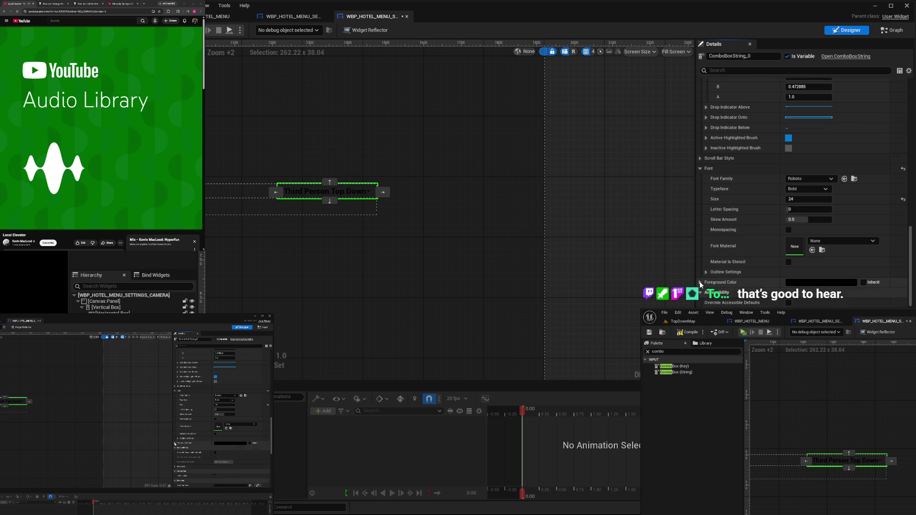
Paste white into the Font Foreground Color so 'Third Person Top Down' shows in white text
scroll(736, 265, up, 2)
scroll(737, 268, up, 4)
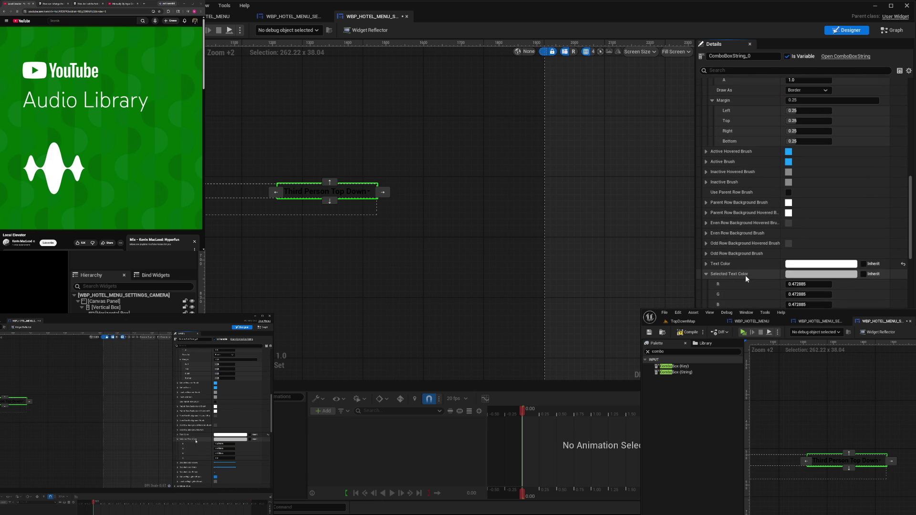
scroll(745, 275, down, 6)
click(700, 282)
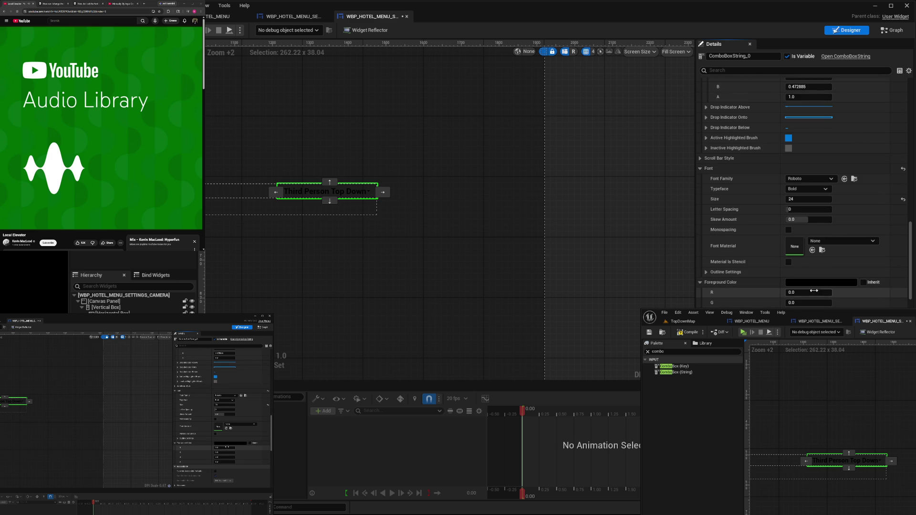
key(ctrl+v)
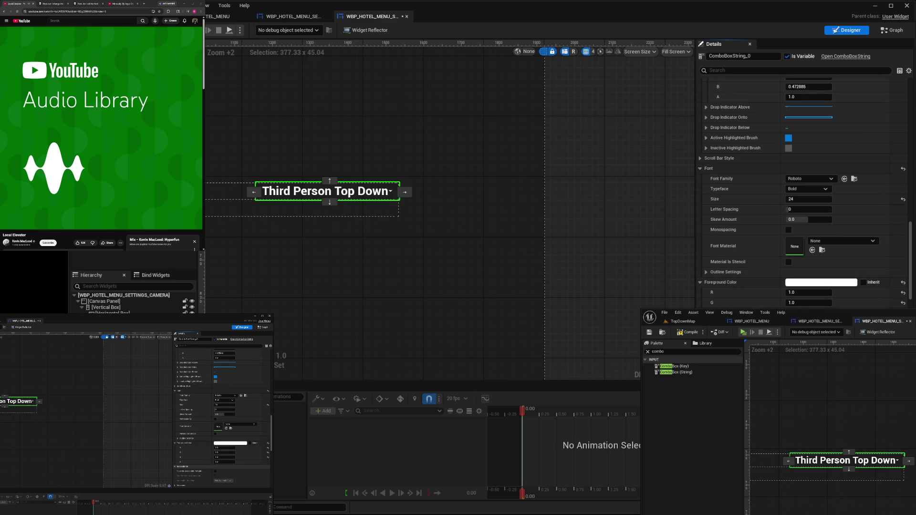
click(448, 288)
scroll(287, 258, down, 6)
scroll(286, 257, down, 1)
scroll(260, 260, up, 2)
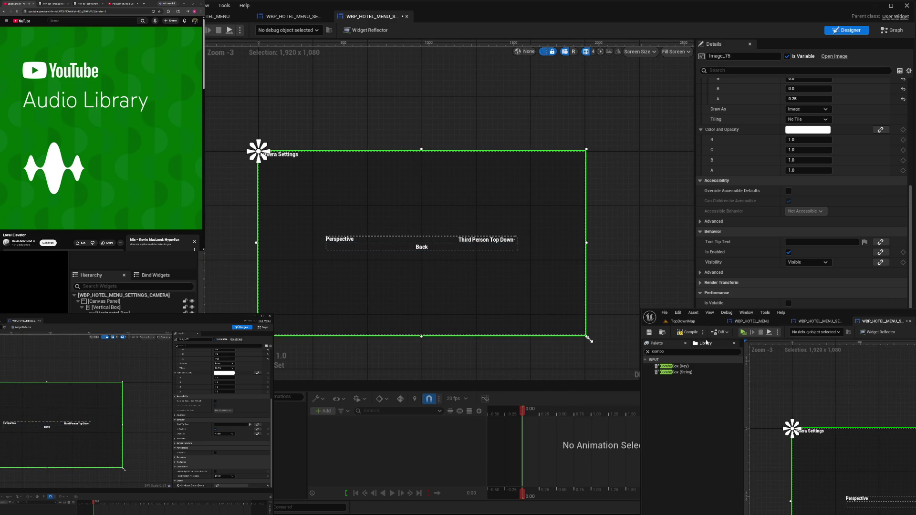
click(693, 322)
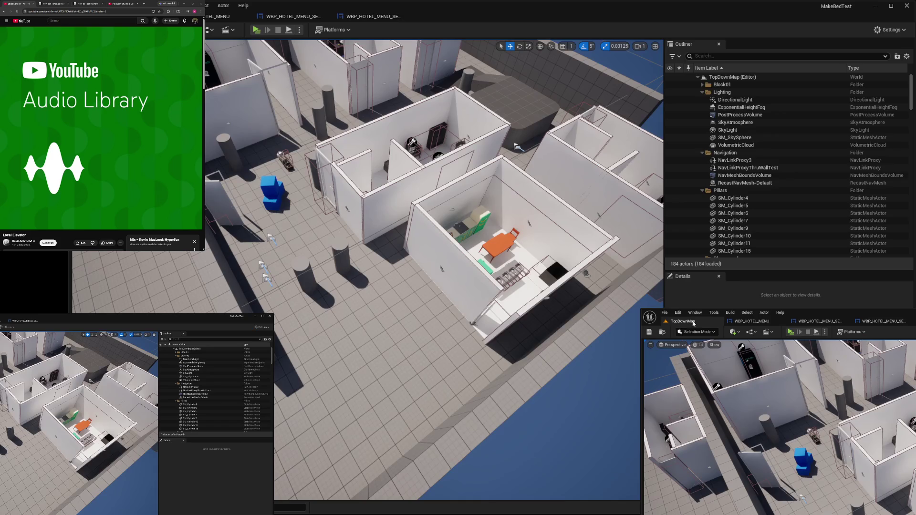
click(791, 332)
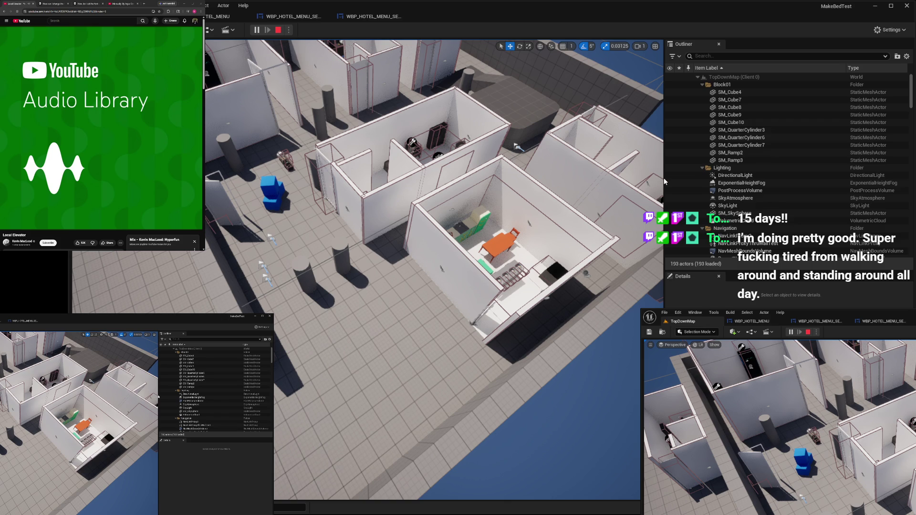
click(278, 30)
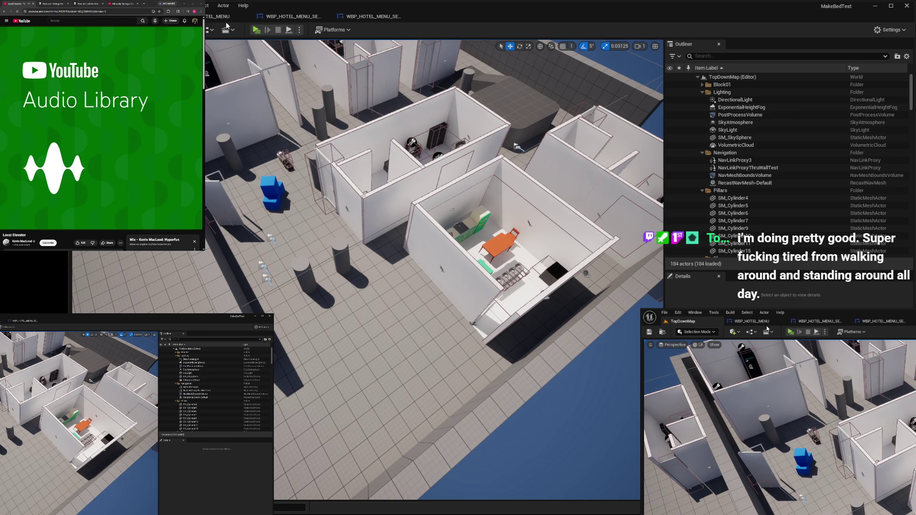
click(372, 17)
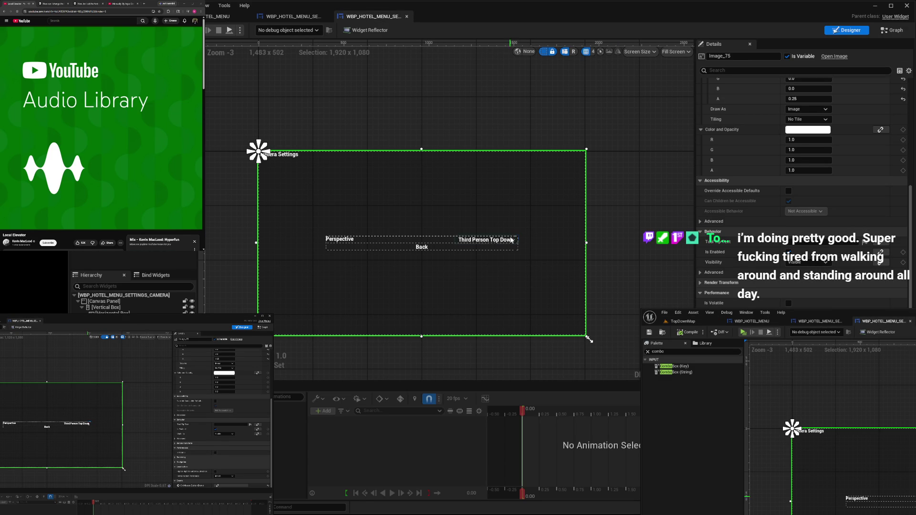
Select ComboBoxString_0 and collapse its Margin, Tint, Selector Focused Brush and Selected Text Color groups
click(516, 237)
scroll(783, 292, down, 2)
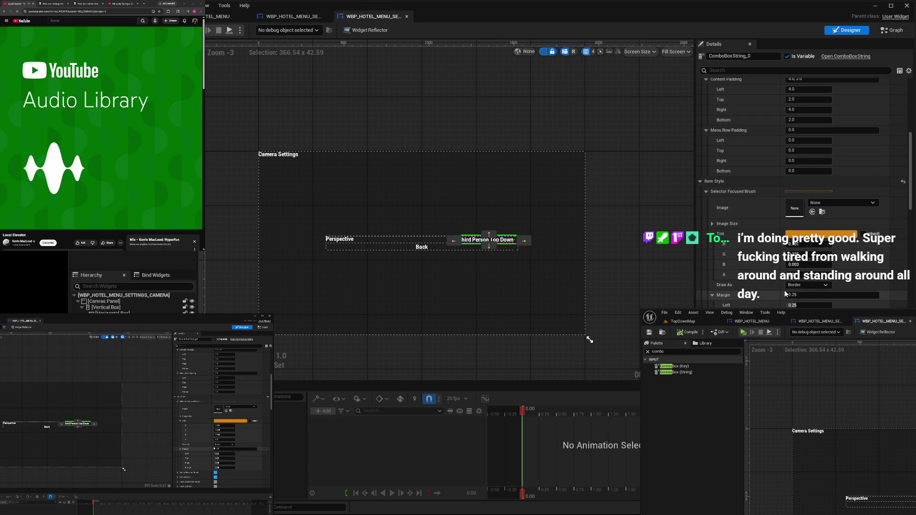
scroll(745, 282, down, 1)
click(713, 270)
click(712, 210)
click(705, 167)
click(707, 300)
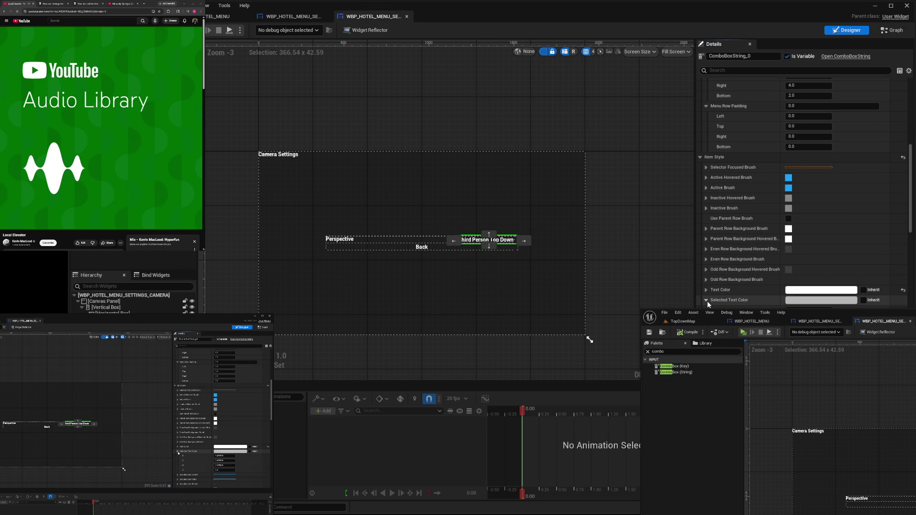
click(706, 300)
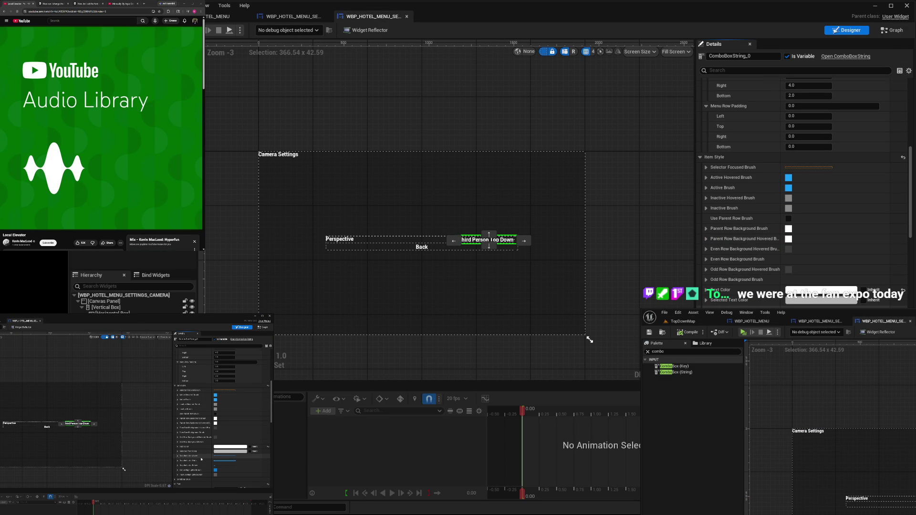
Scroll through the combo box's remaining style settings, then select the 0.25-alpha background image
scroll(801, 190, up, 6)
scroll(717, 245, up, 3)
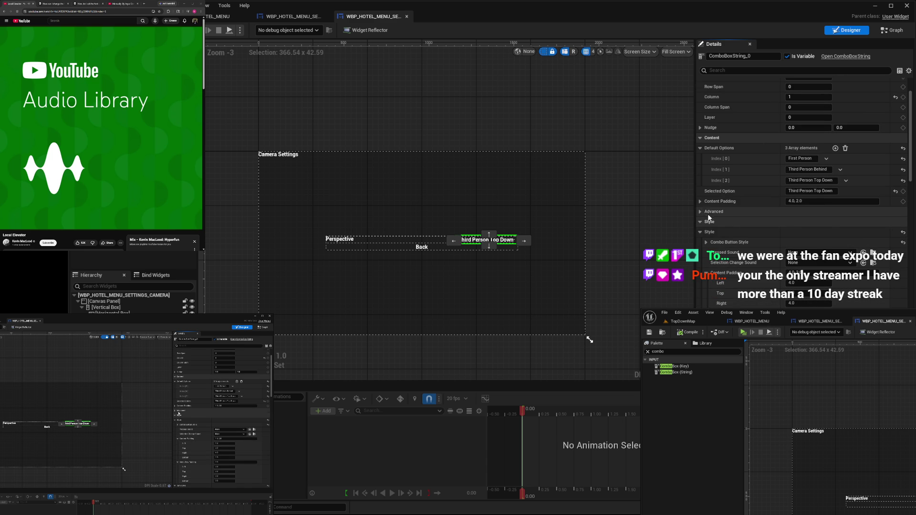
scroll(709, 248, down, 3)
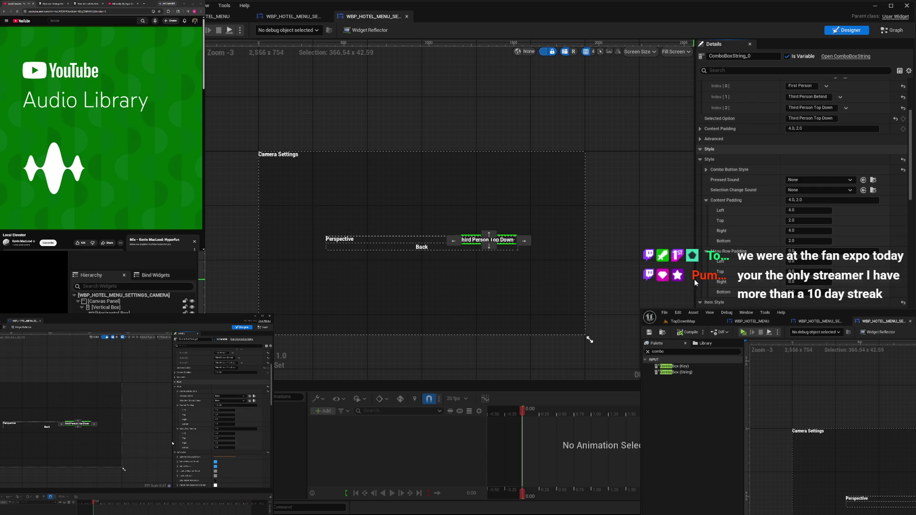
scroll(809, 284, down, 5)
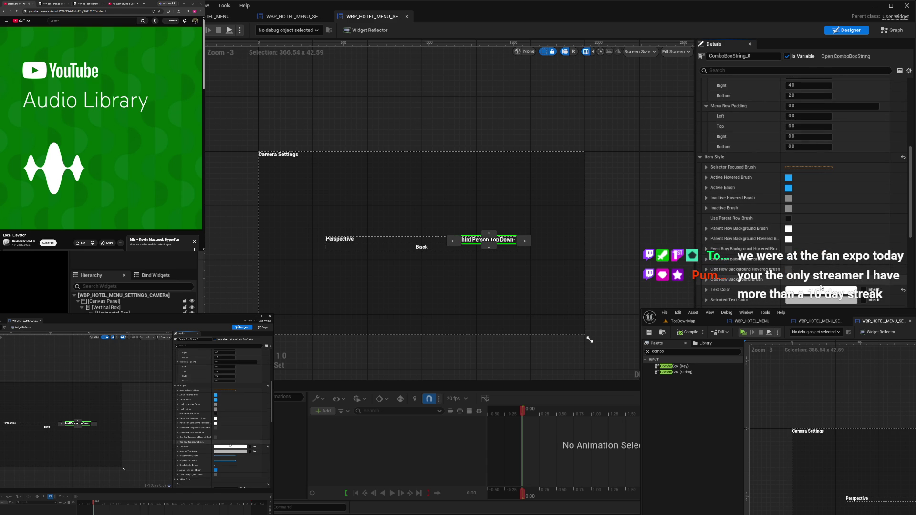
scroll(827, 288, down, 5)
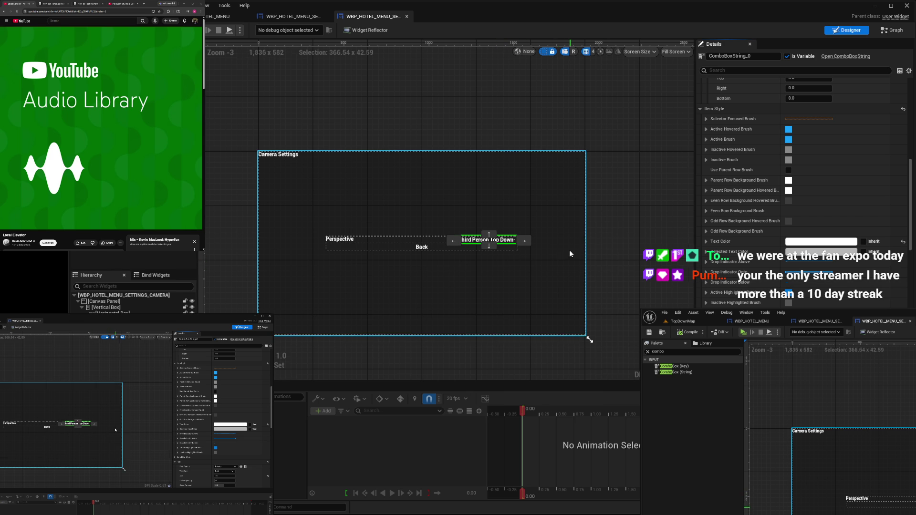
scroll(515, 241, up, 4)
scroll(495, 244, up, 6)
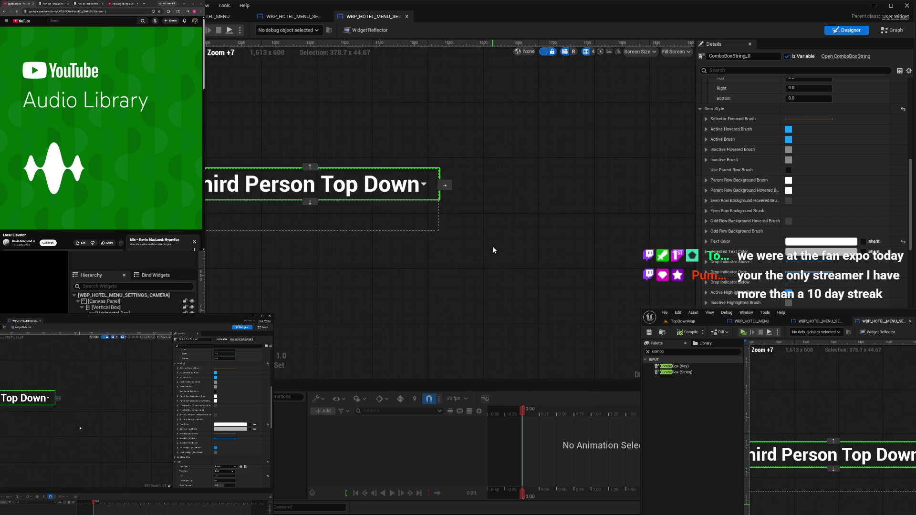
click(535, 196)
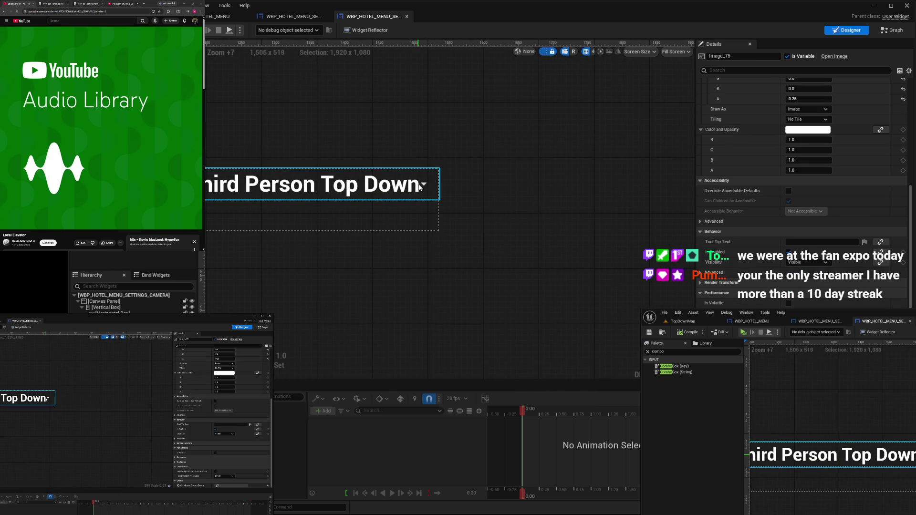
Reselect the Third Person Top Down combo box and scroll its Details down to the Font section
click(422, 188)
scroll(802, 181, down, 5)
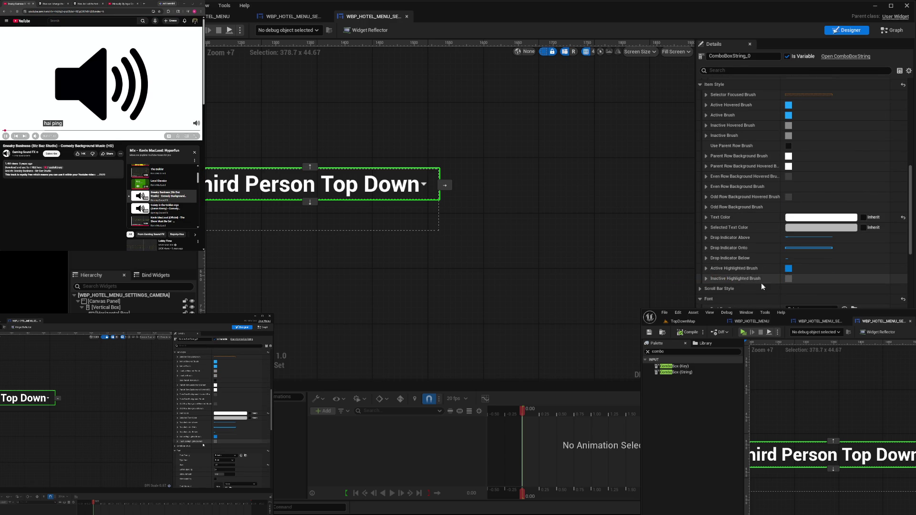
scroll(801, 191, down, 3)
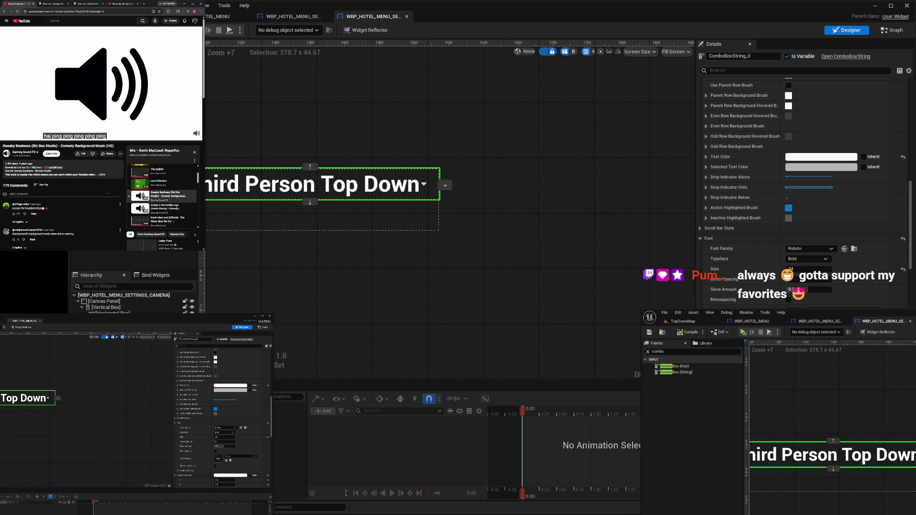
scroll(158, 201, down, 1)
scroll(166, 209, down, 1)
scroll(166, 209, down, 1)
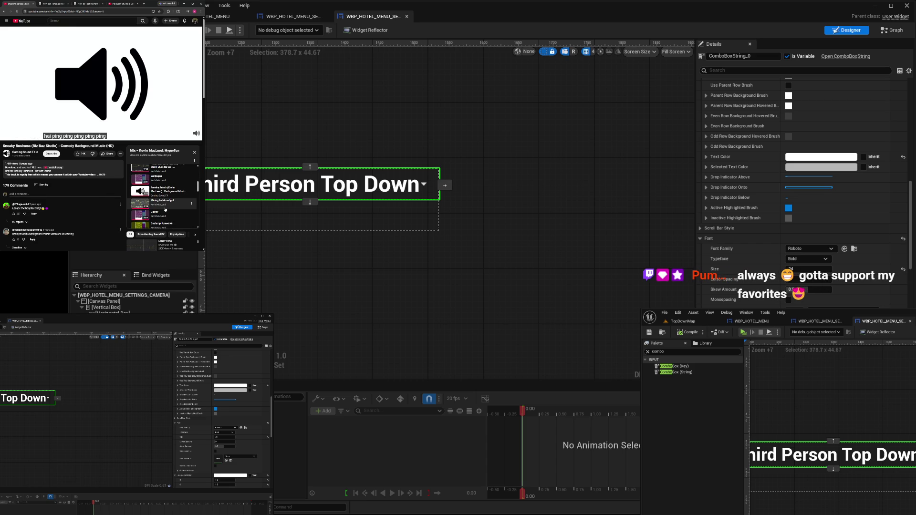
scroll(167, 208, down, 1)
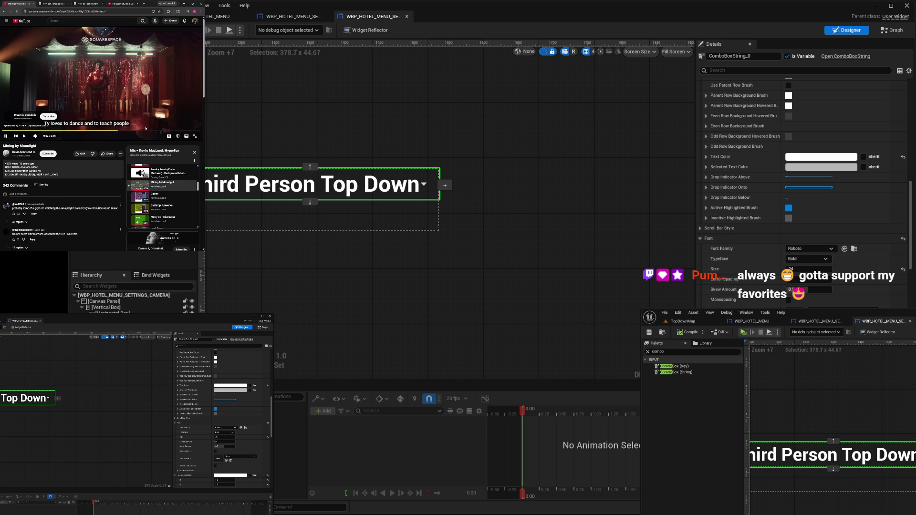
click(181, 128)
click(635, 324)
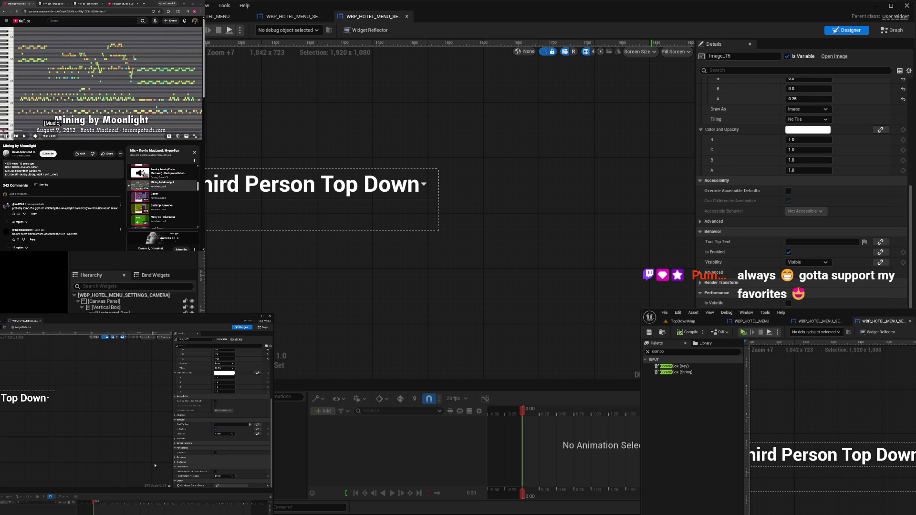
scroll(802, 167, up, 1)
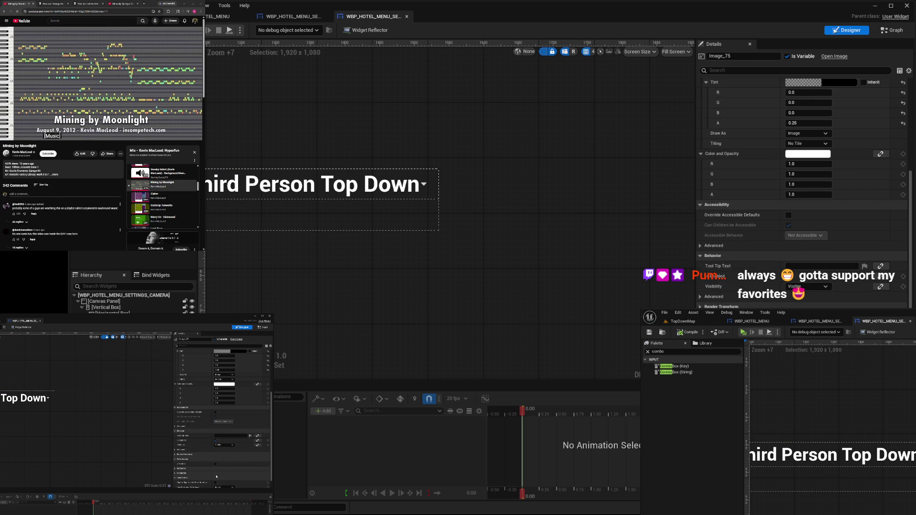
scroll(801, 190, up, 4)
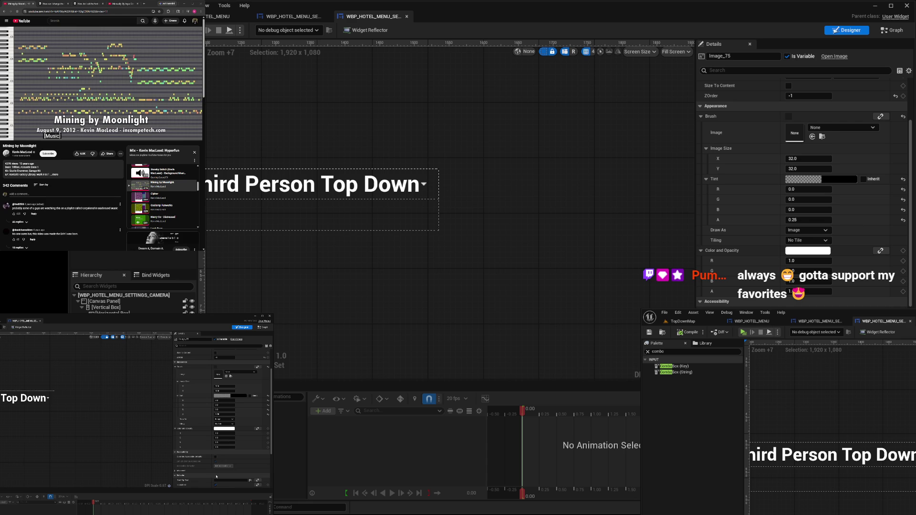
scroll(801, 215, down, 1)
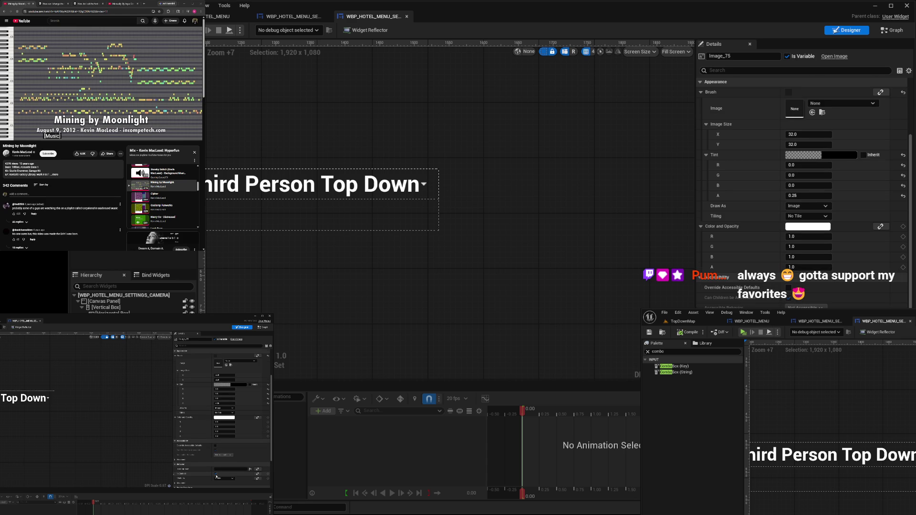
scroll(708, 264, down, 2)
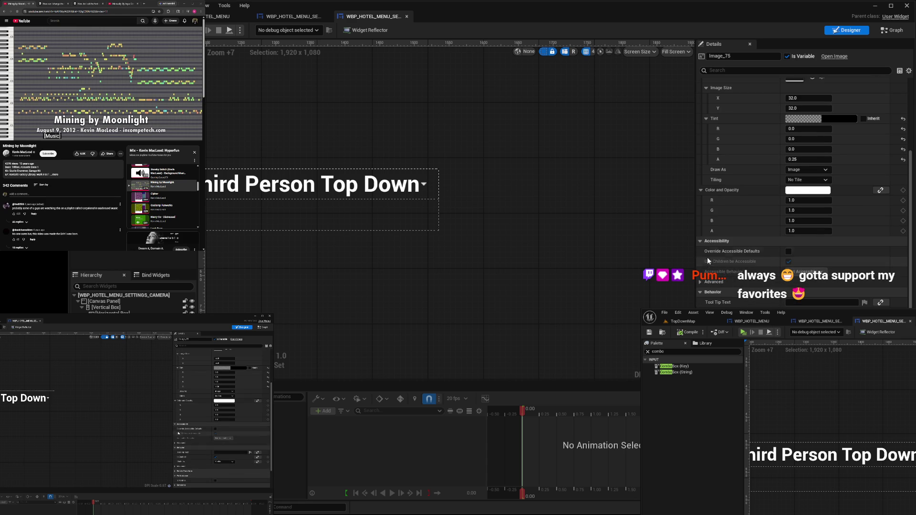
scroll(708, 264, up, 5)
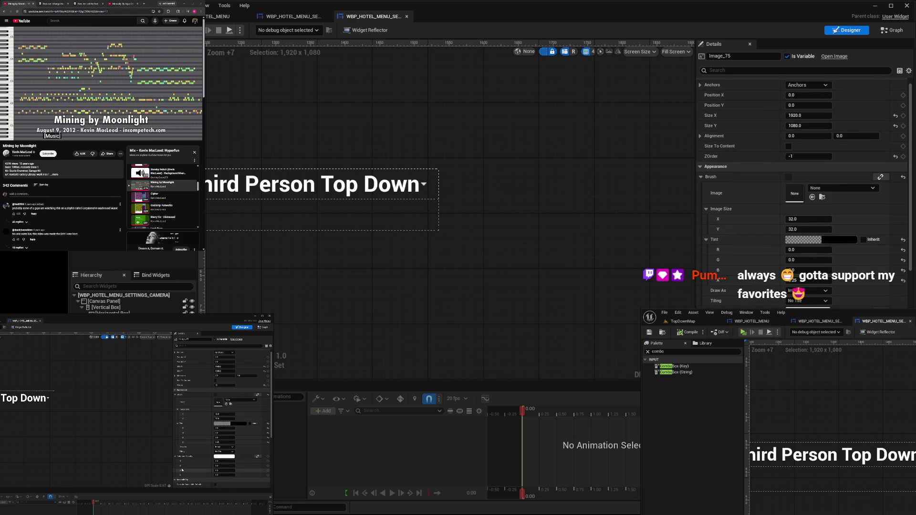
Select the Third Person Top Down combo box and expand its Combo Button Style settings
click(408, 180)
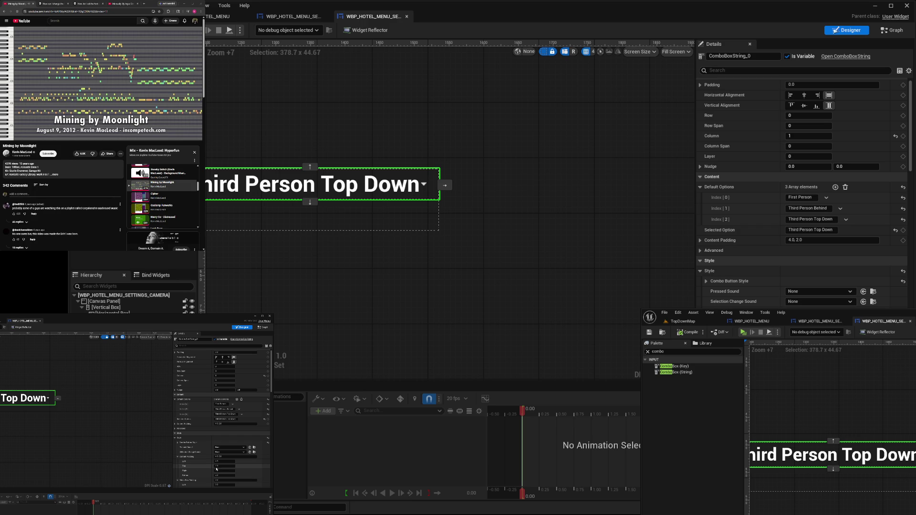
scroll(802, 191, down, 5)
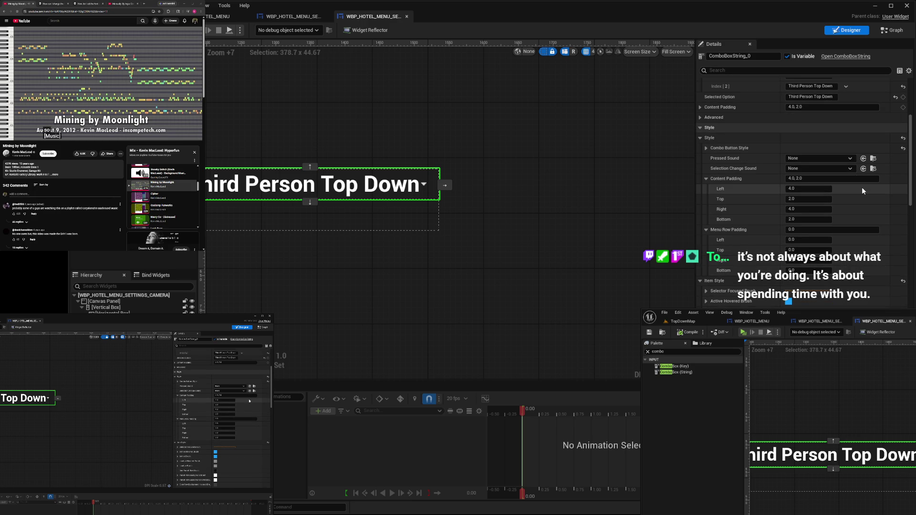
click(707, 149)
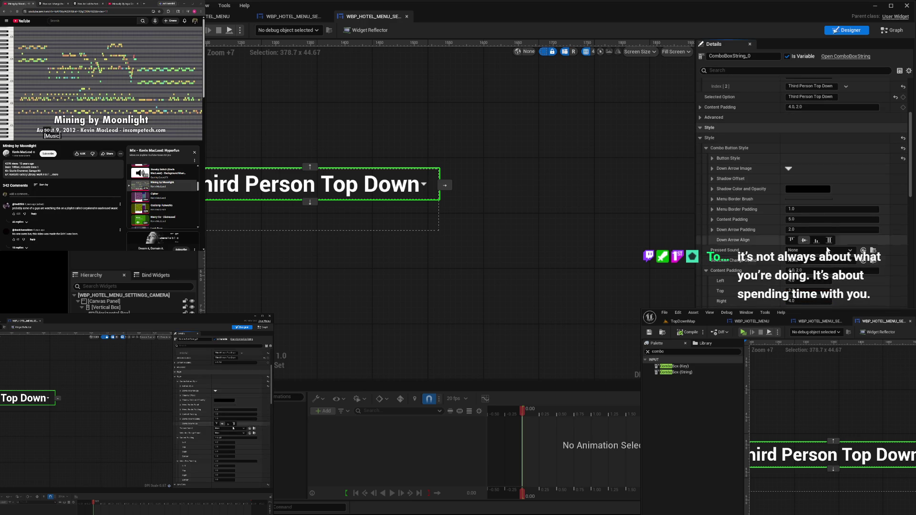
click(711, 169)
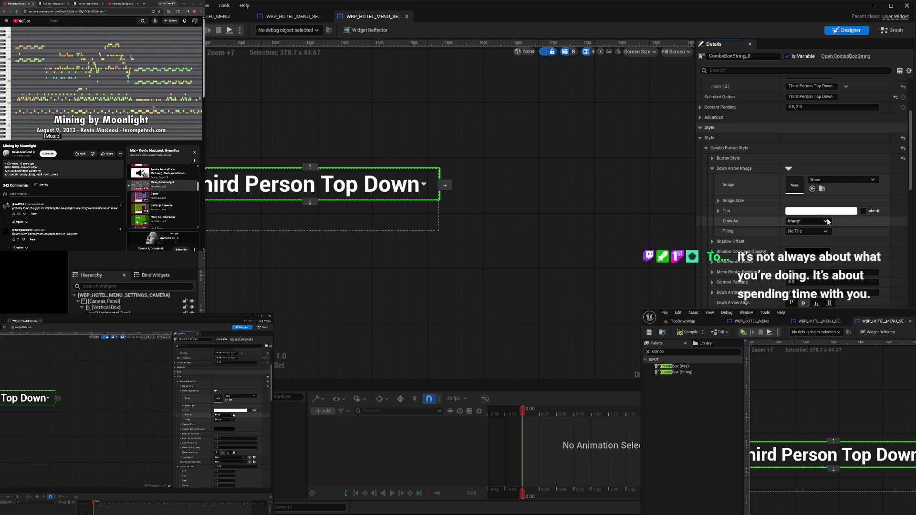
key(ctrl+z)
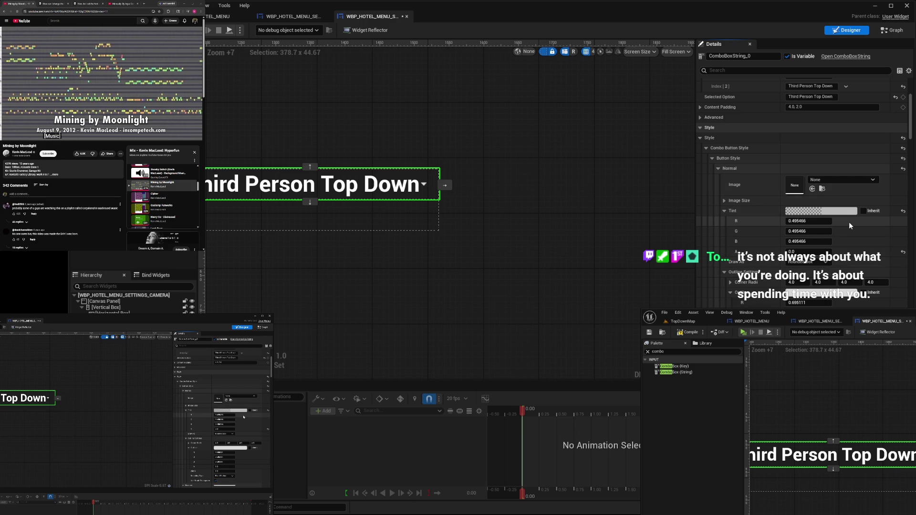
Set the Normal button image size to 64 by 64
click(725, 201)
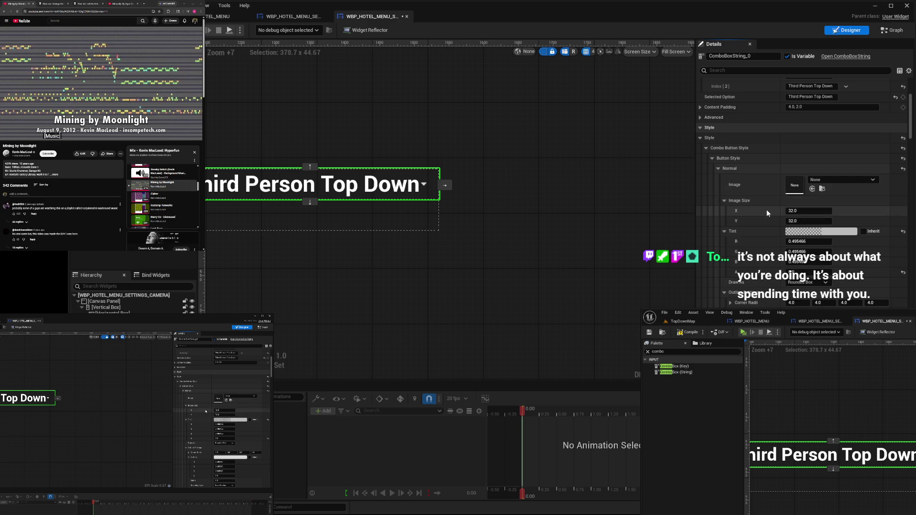
click(826, 213)
text(64)
key(Tab)
text(64)
key(Return)
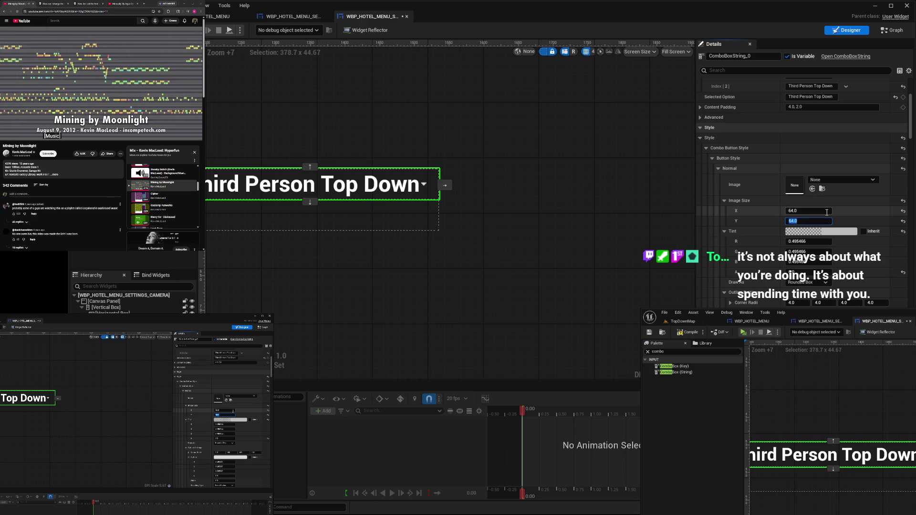
click(688, 334)
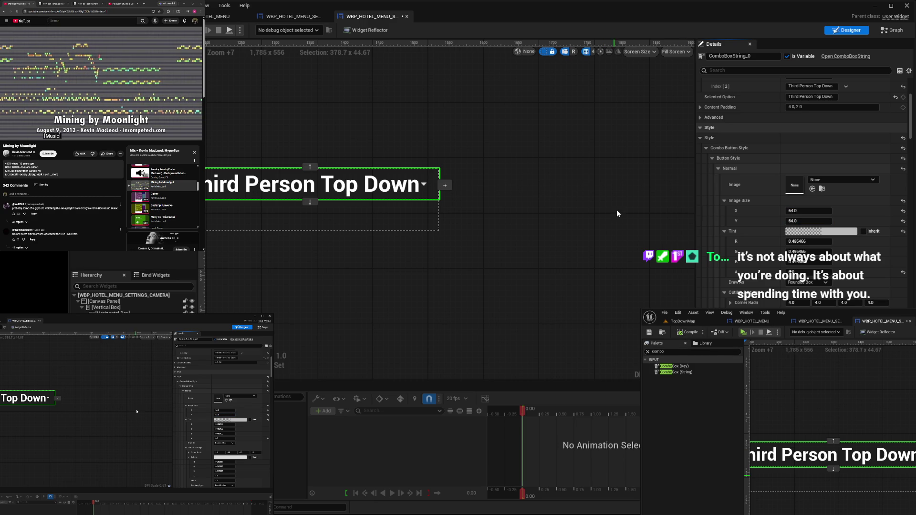
Collapse the Normal, Hovered, Pressed, Disabled, foreground colour and padding style sections
click(719, 169)
click(718, 178)
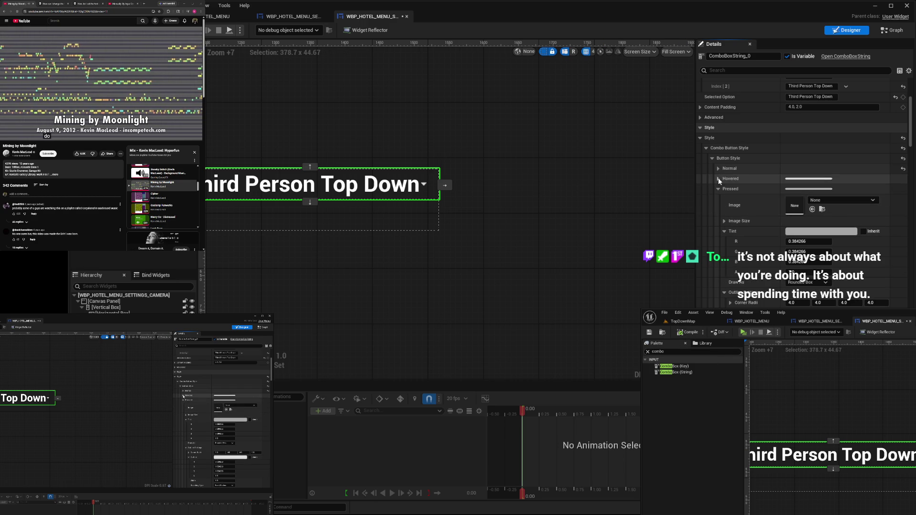
click(718, 189)
click(719, 200)
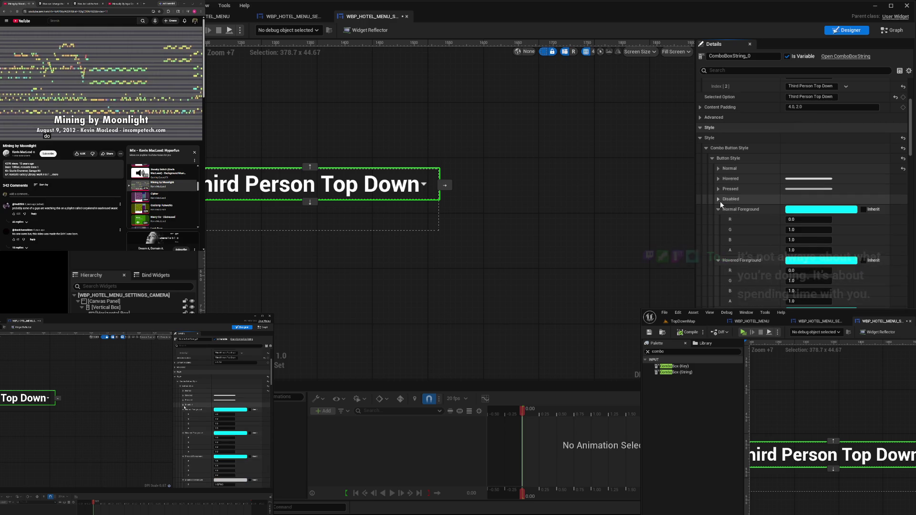
click(718, 209)
click(718, 219)
click(718, 230)
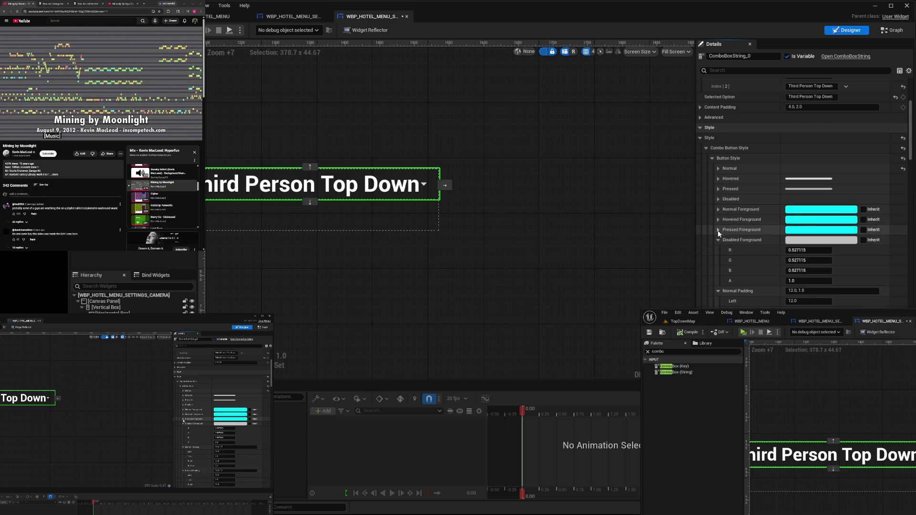
click(718, 240)
click(719, 250)
click(718, 260)
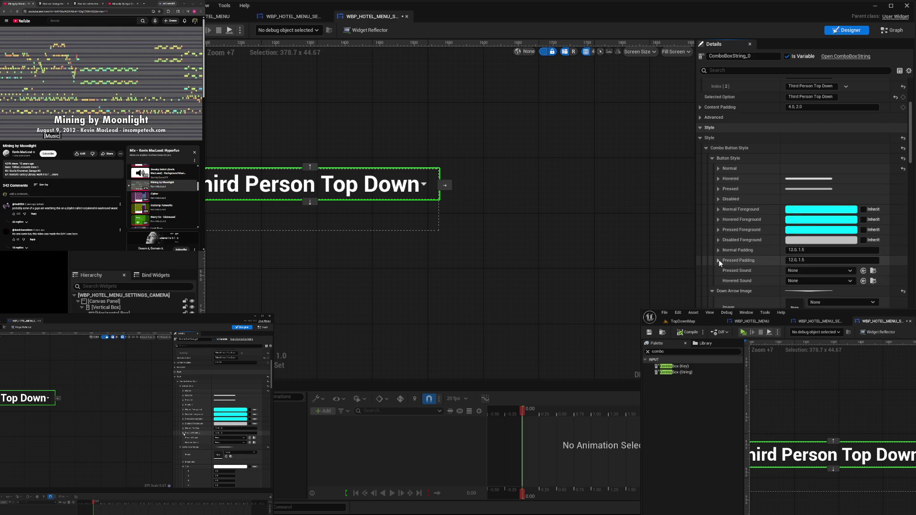
scroll(719, 276, down, 2)
scroll(720, 275, down, 1)
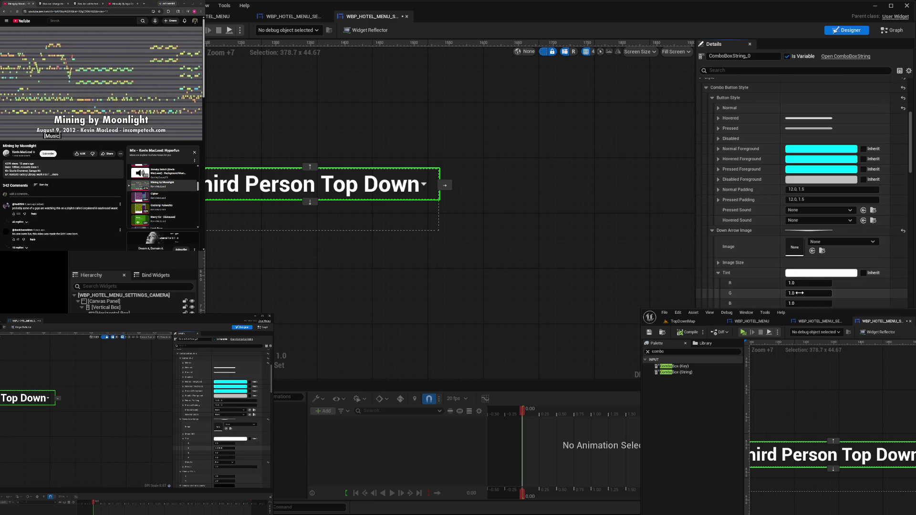
Set the Down Arrow Image size to 24 by 24
click(719, 263)
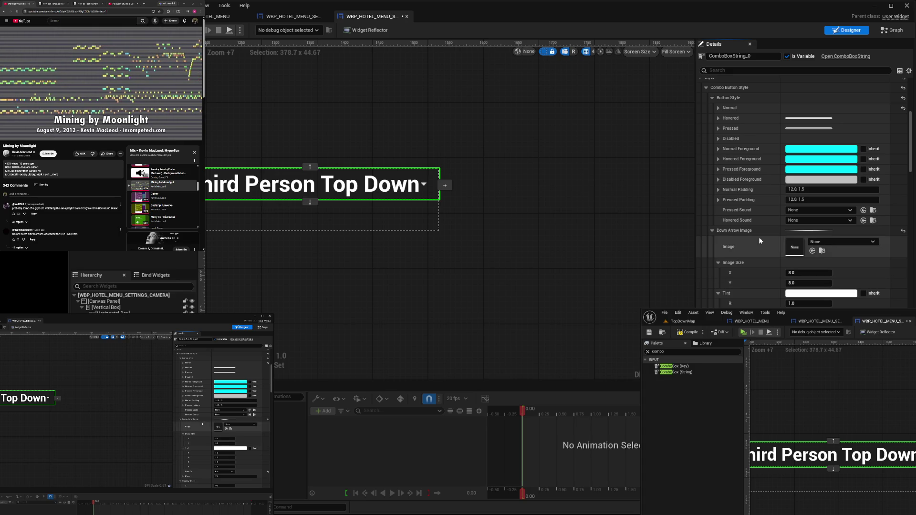
click(809, 273)
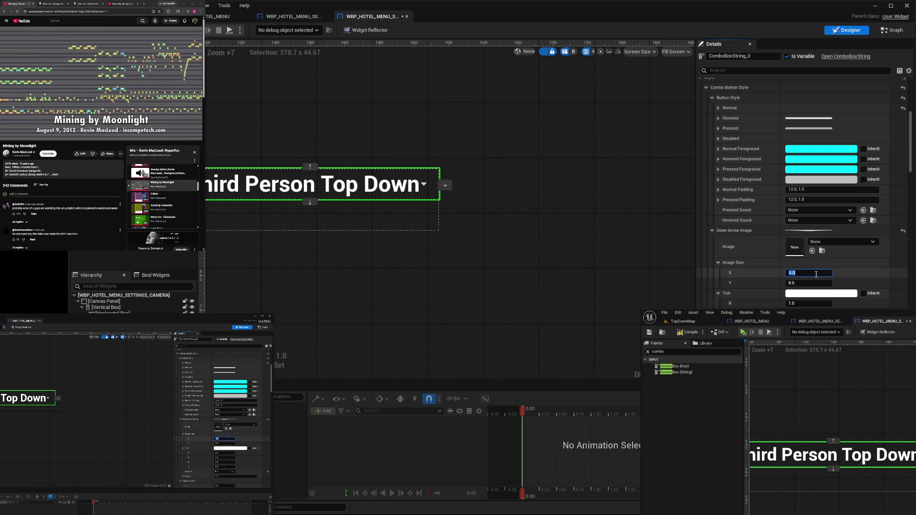
text(24)
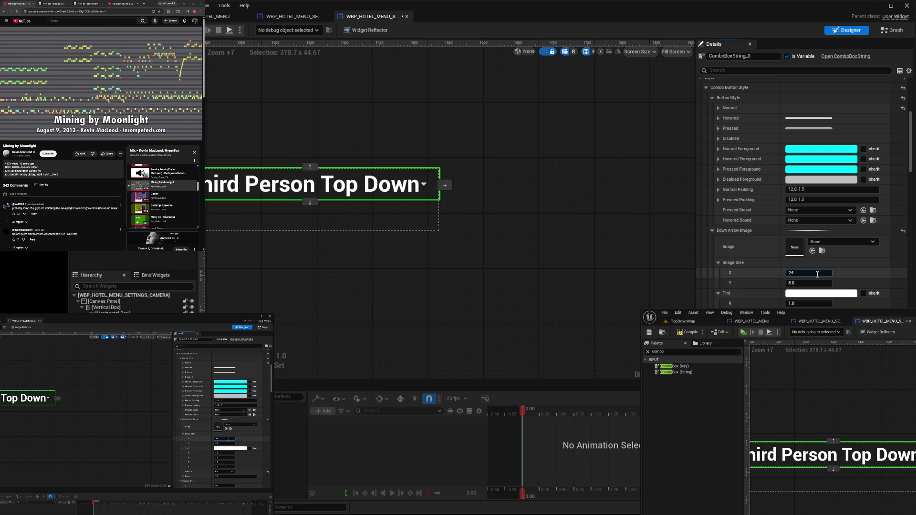
key(Tab)
text(24)
key(Tab)
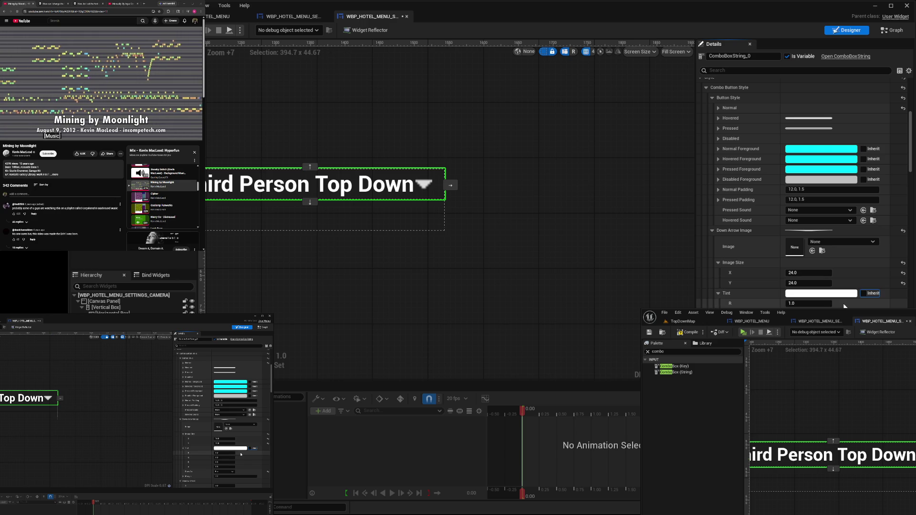
click(815, 273)
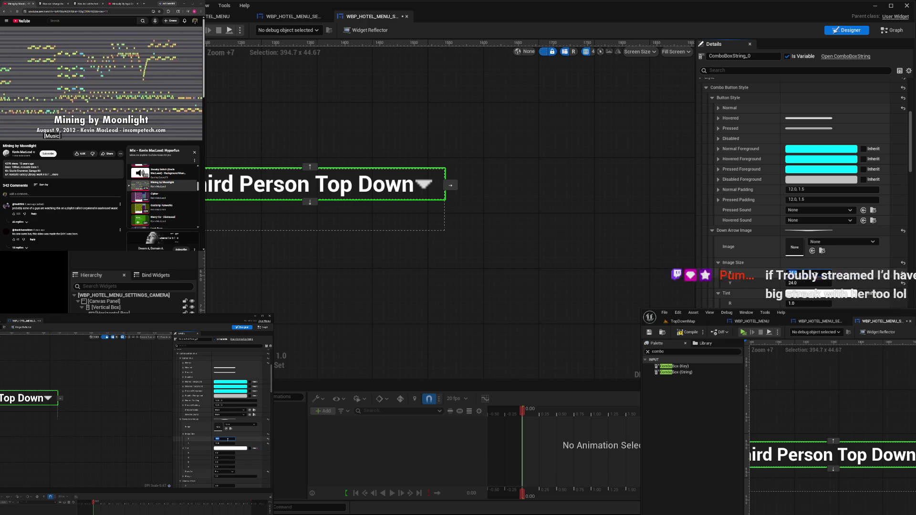
Deselect the combo box, pan to show it beside Back, and return to TopDownMap
click(600, 273)
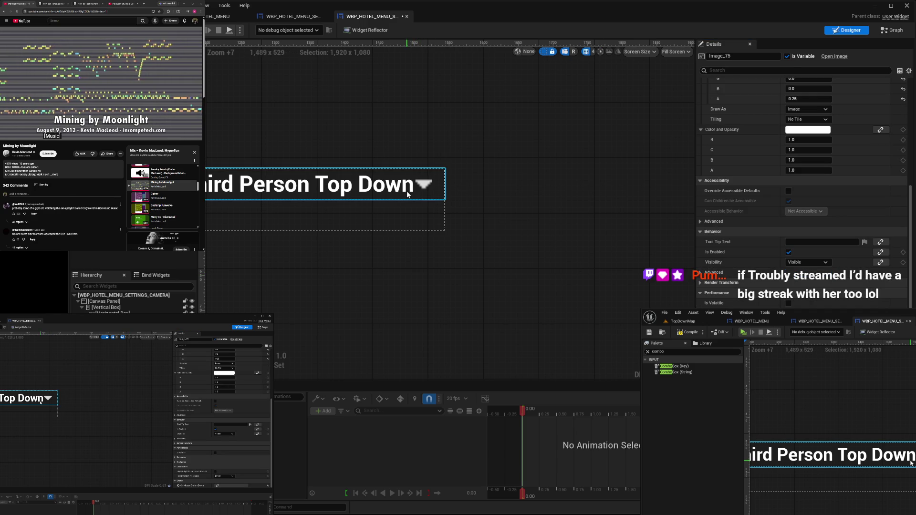
drag(372, 244, 559, 253)
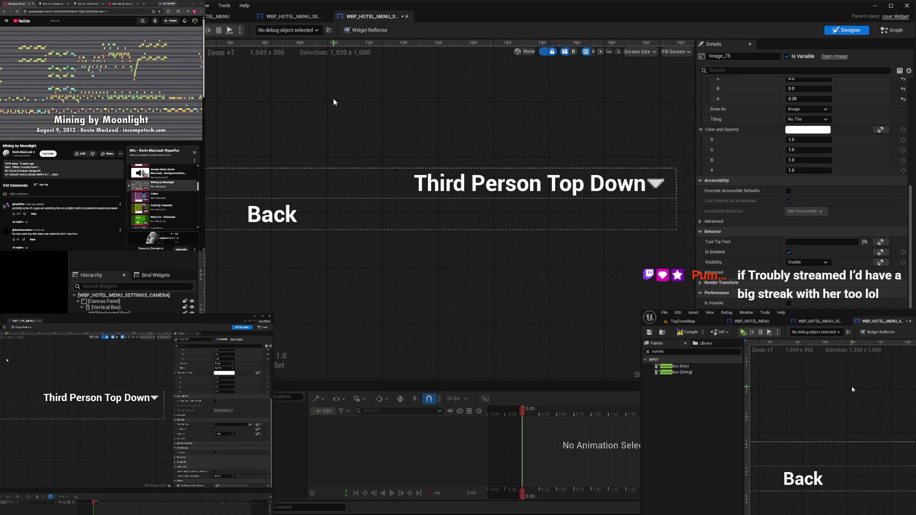
click(682, 321)
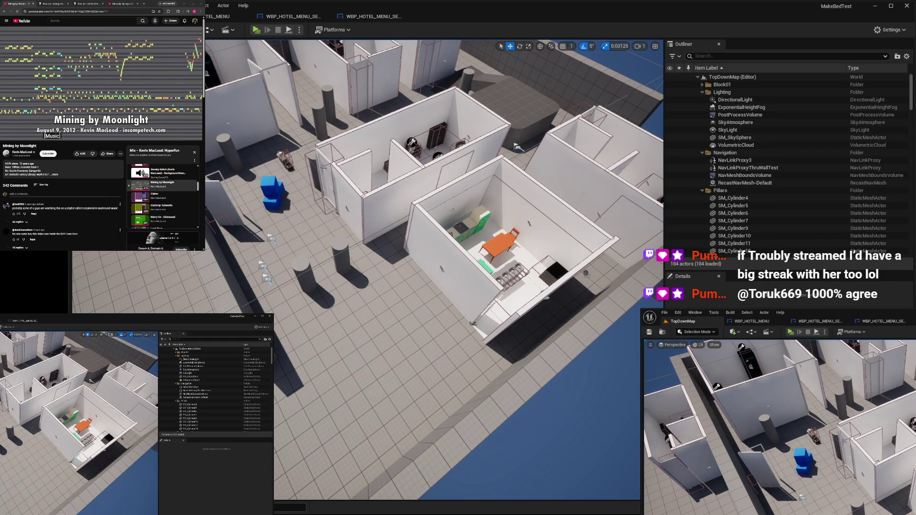
click(256, 30)
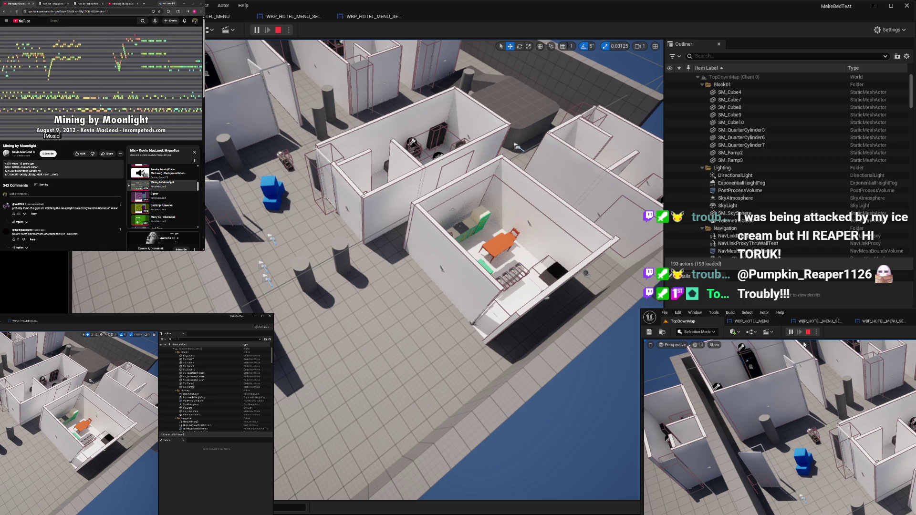
click(278, 30)
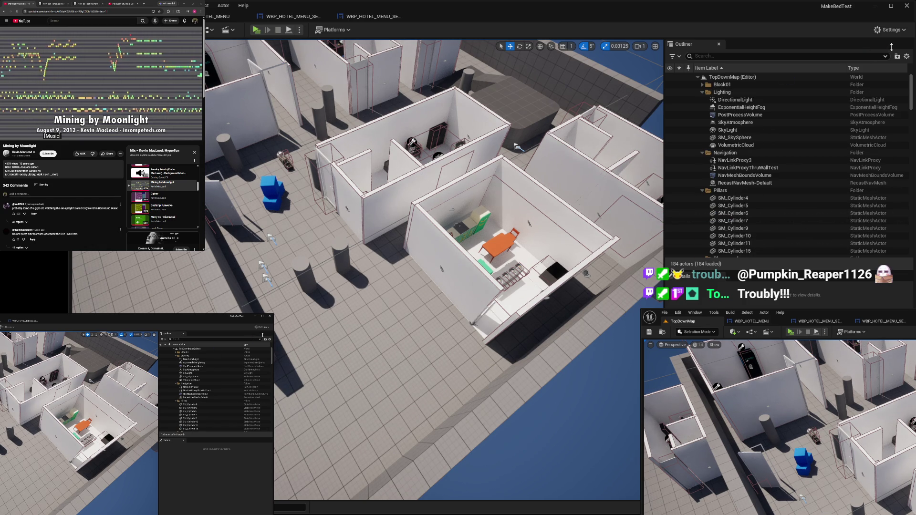
click(211, 17)
click(292, 17)
click(373, 16)
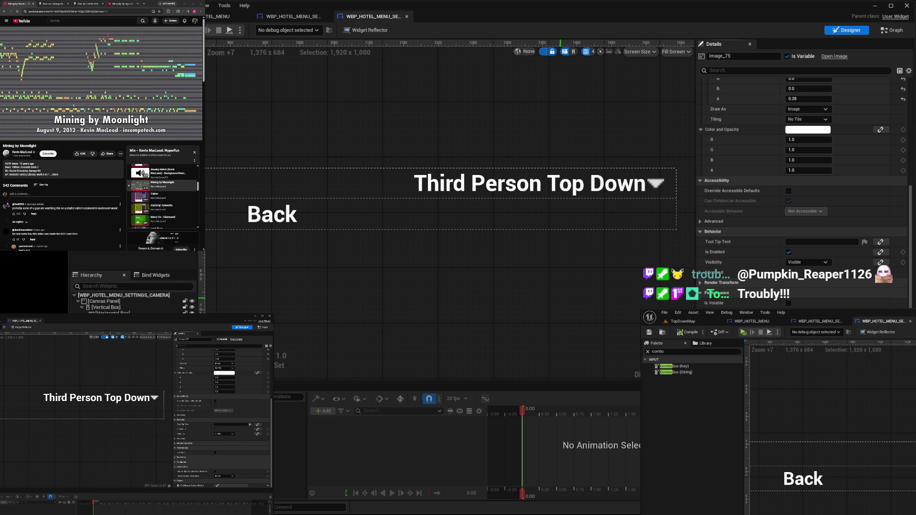
Bring up the Content Drawer with Ctrl+Space
key(ctrl+space)
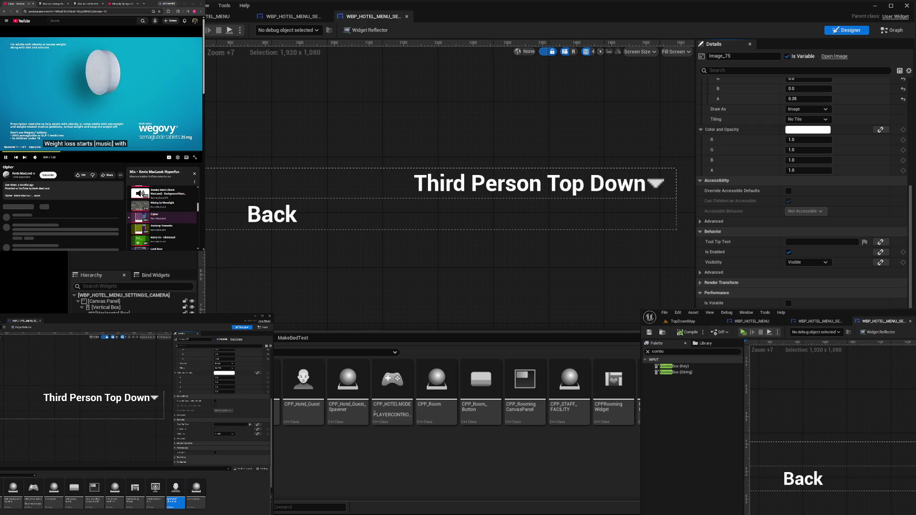
Open BP_TopDownCharacter from the Blueprints folder and select its Camera component in the Viewport
double_click(277, 386)
double_click(556, 389)
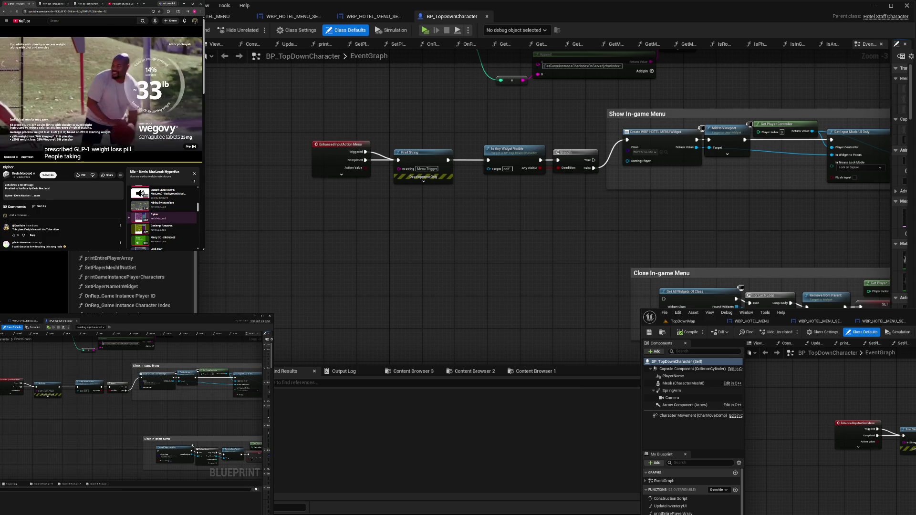
click(193, 148)
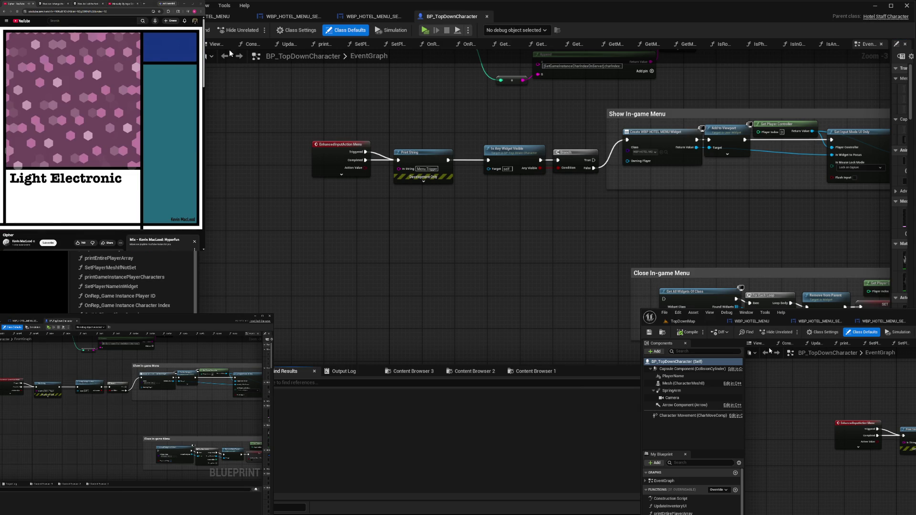
click(216, 44)
scroll(414, 187, down, 10)
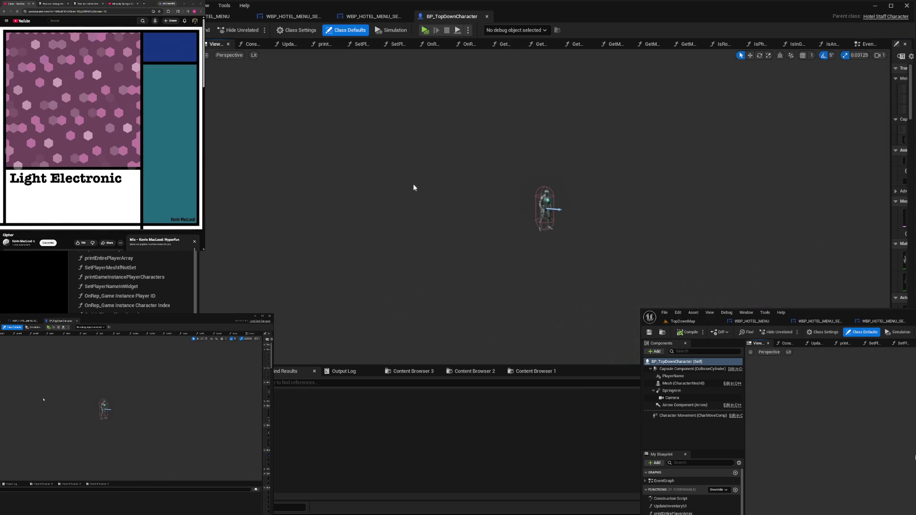
drag(414, 187, 405, 124)
drag(488, 189, 495, 185)
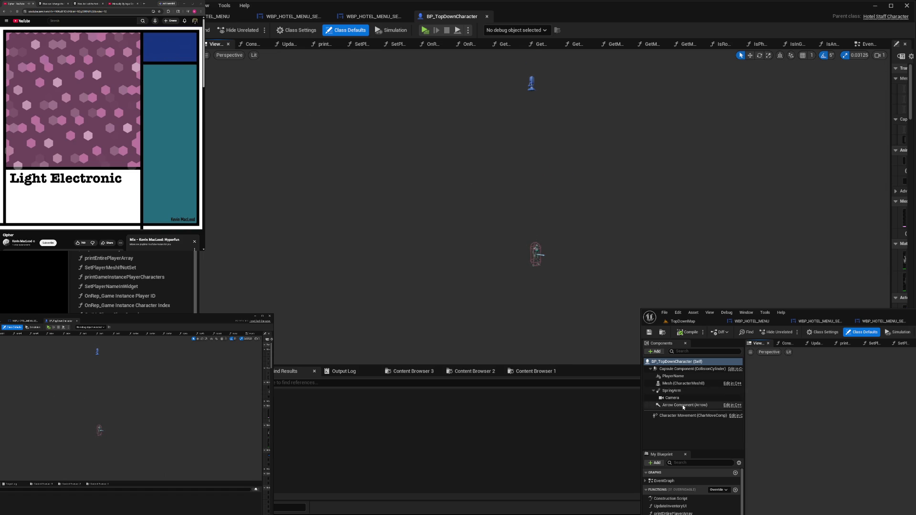
click(683, 399)
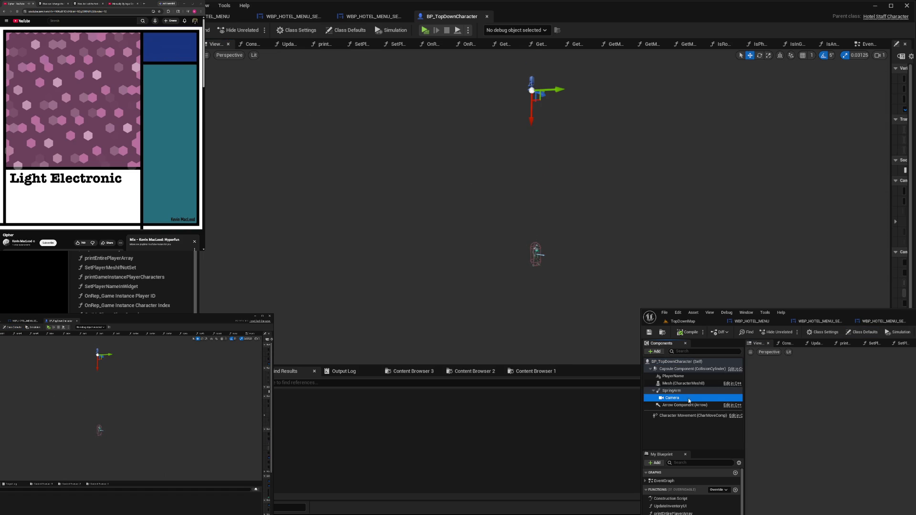
Widen the Details panel, review the Camera's properties, and duplicate it with Ctrl+D
drag(889, 178, 641, 194)
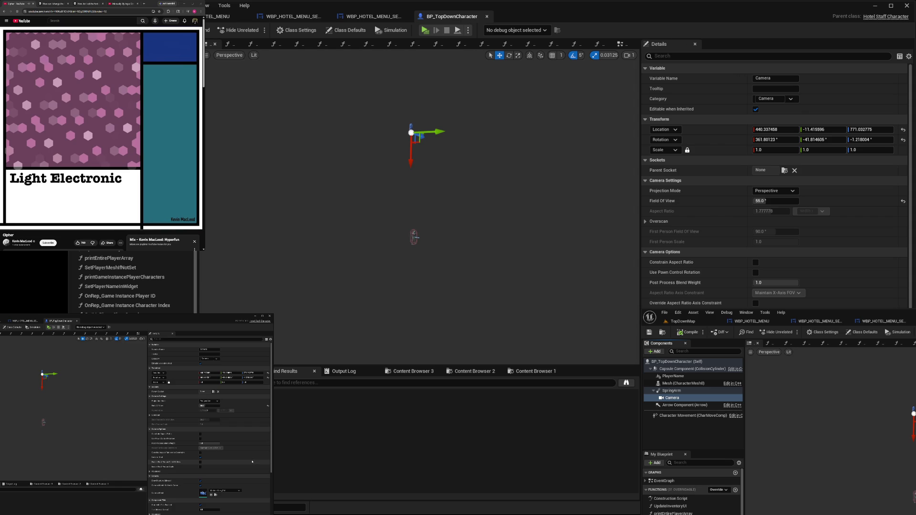
scroll(772, 186, down, 8)
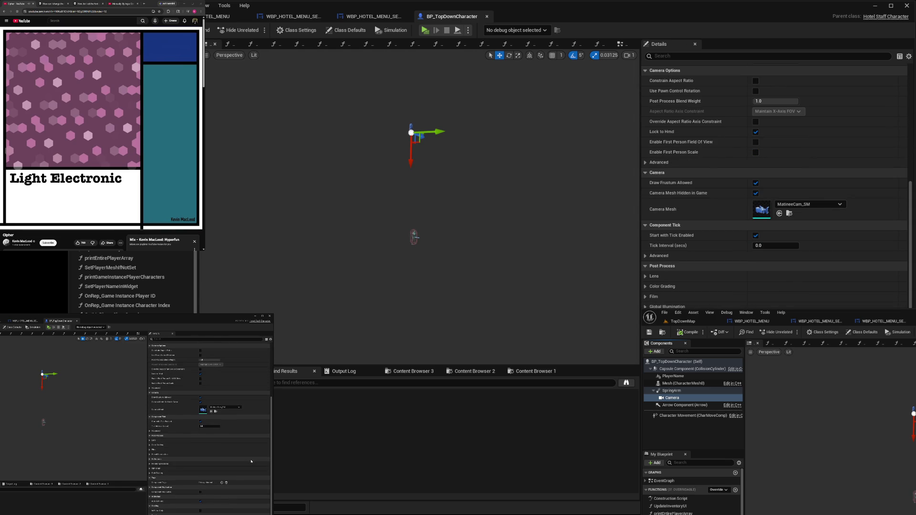
scroll(773, 191, down, 2)
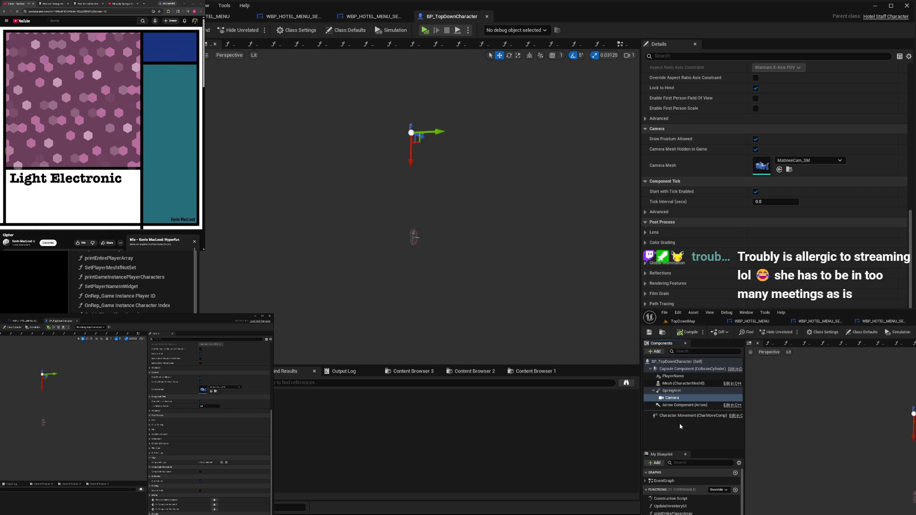
key(ctrl+d)
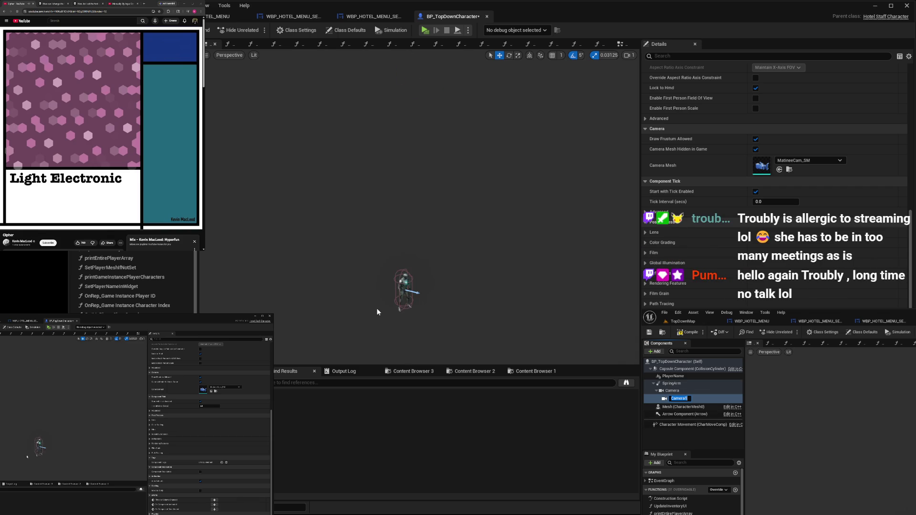
Undo the duplicate, frame the character, and add a new camera under the Mesh component
scroll(375, 320, down, 3)
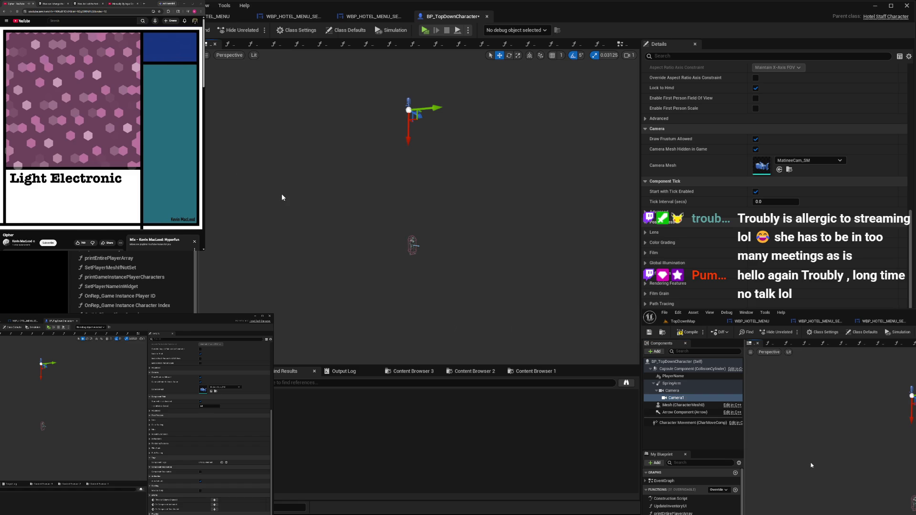
key(ctrl+z)
click(687, 370)
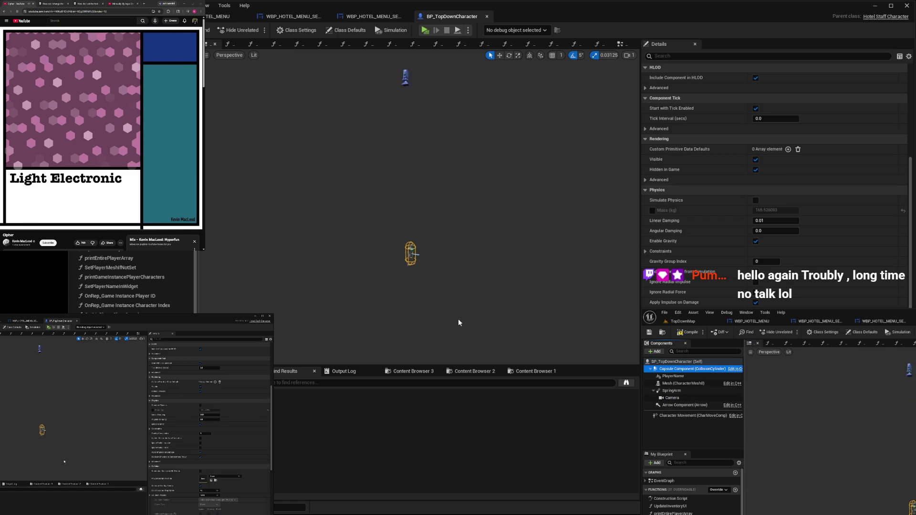
scroll(420, 334, up, 3)
drag(421, 335, 422, 340)
scroll(421, 340, up, 5)
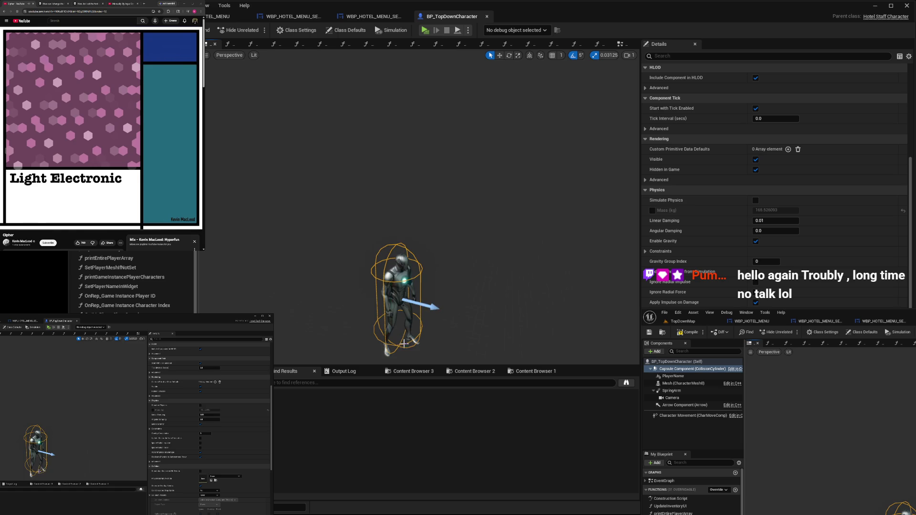
key(f)
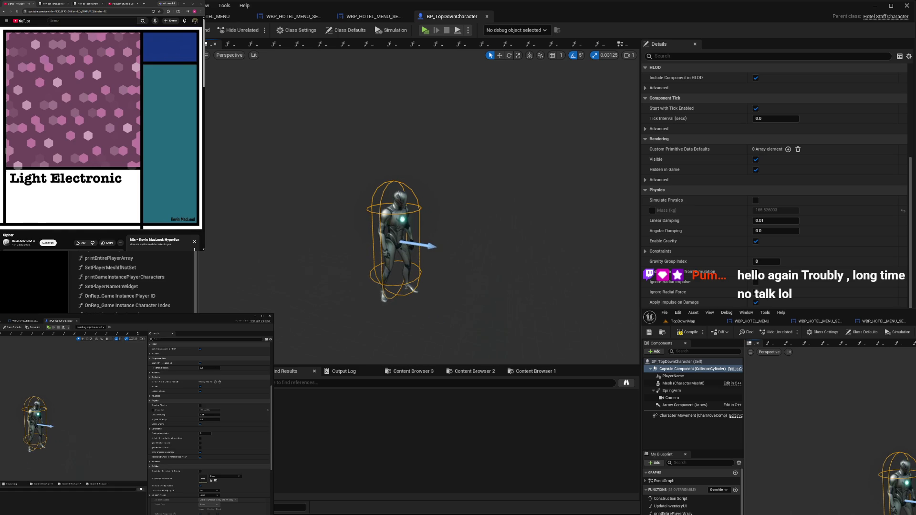
click(679, 383)
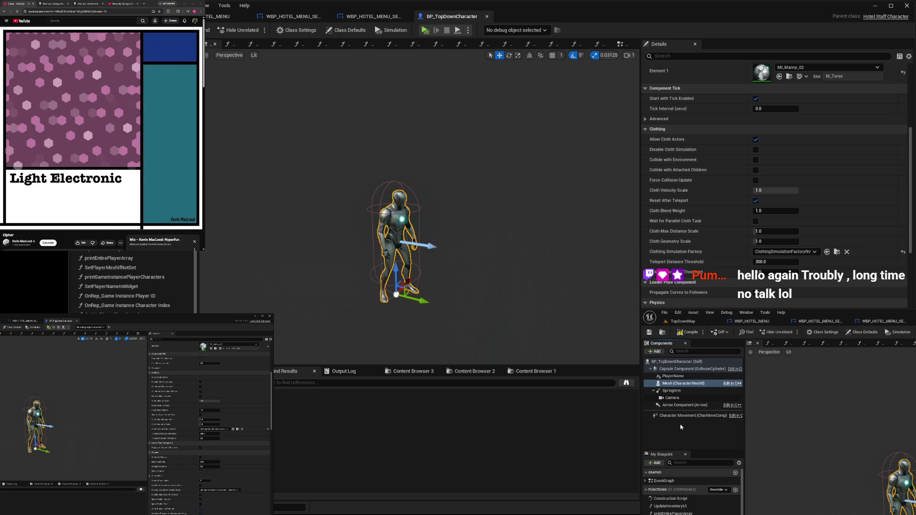
key(ctrl+v)
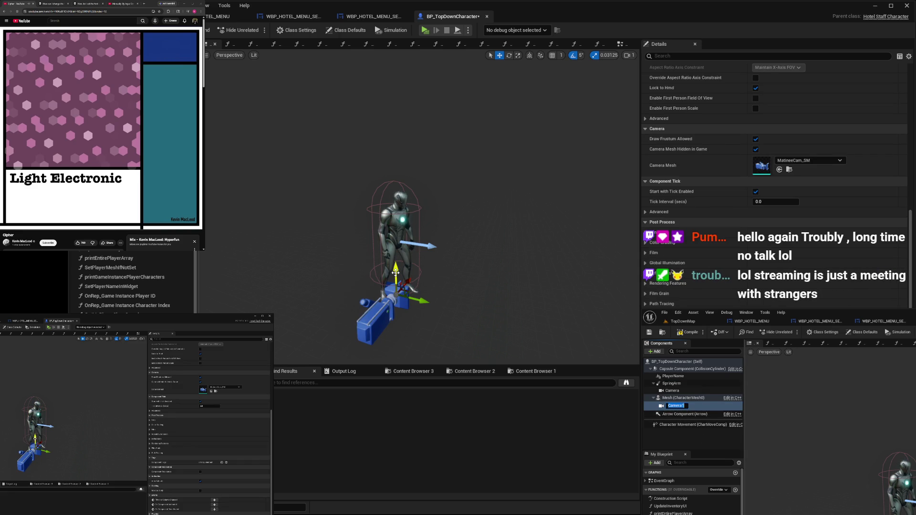
Keep the name Camera1 and, in Top view, move it forward over the character
key(Return)
click(229, 56)
click(247, 84)
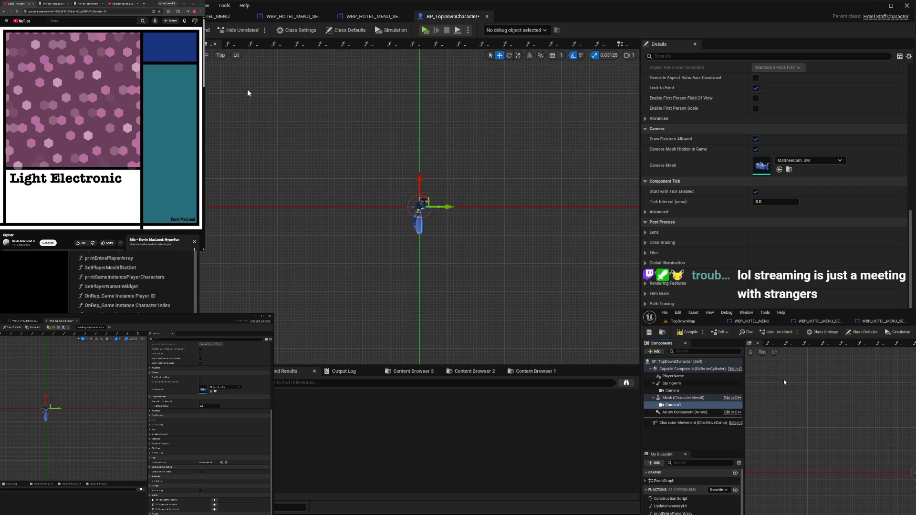
scroll(385, 210, up, 5)
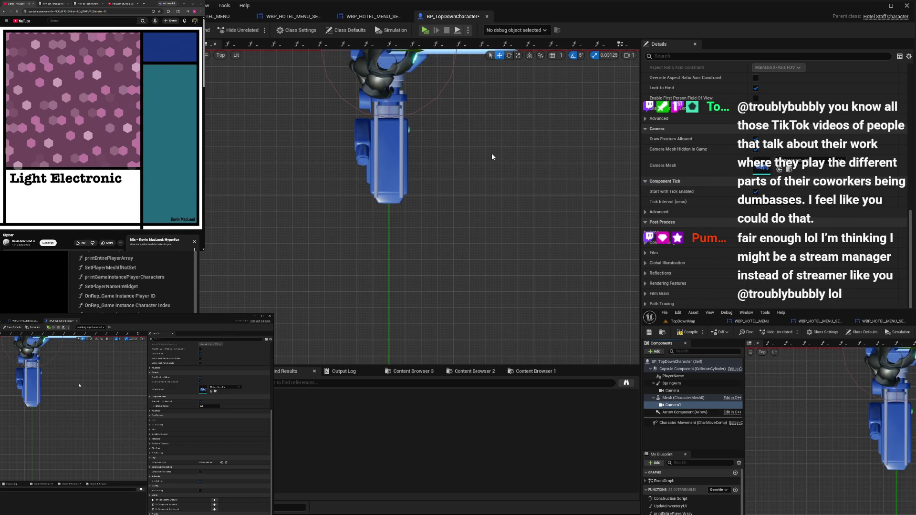
key(f)
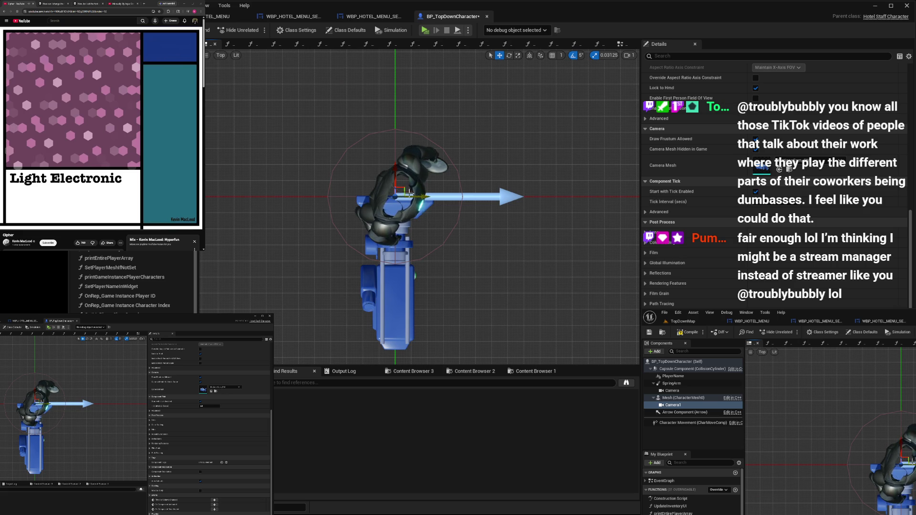
drag(397, 175, 400, 111)
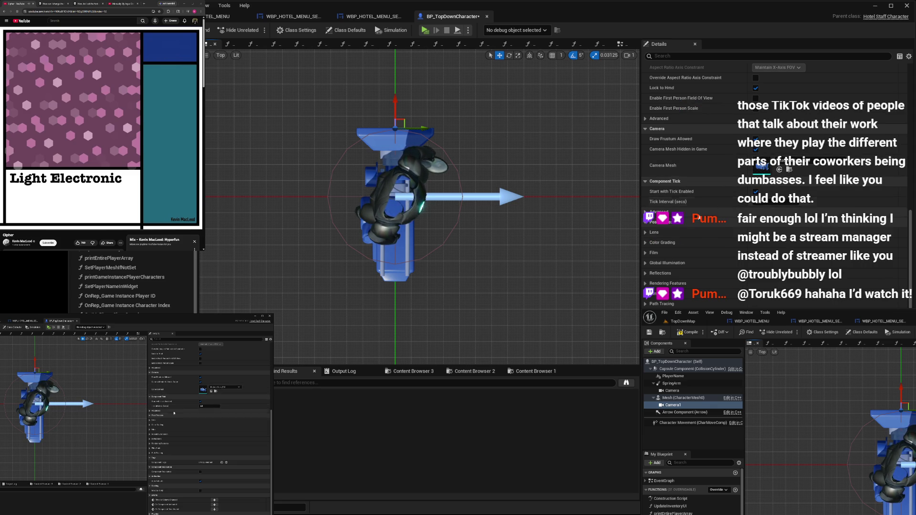
scroll(687, 202, up, 10)
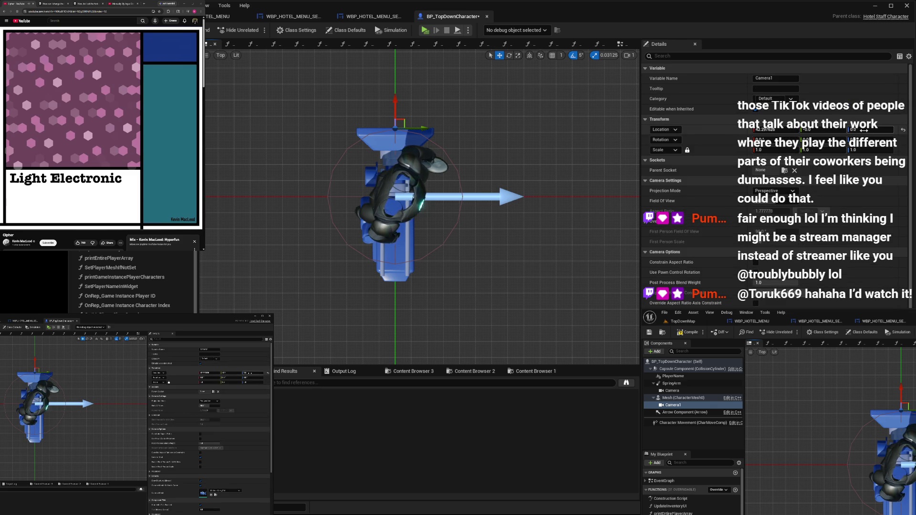
Set Camera1's Z rotation to 90 and drag it back over the character's centre
click(854, 140)
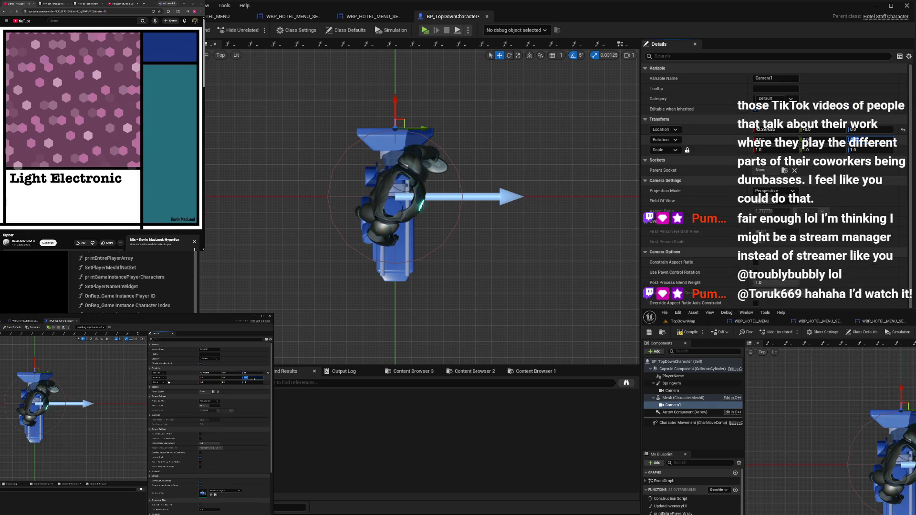
text(90)
key(Return)
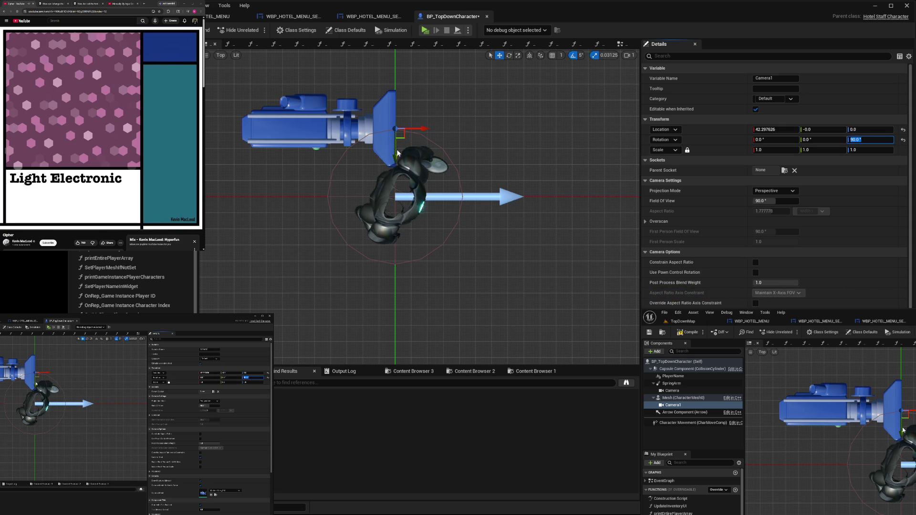
mouse_move(403, 146)
mouse_down()
mouse_move(418, 235)
mouse_move(421, 202)
mouse_move(446, 202)
mouse_up()
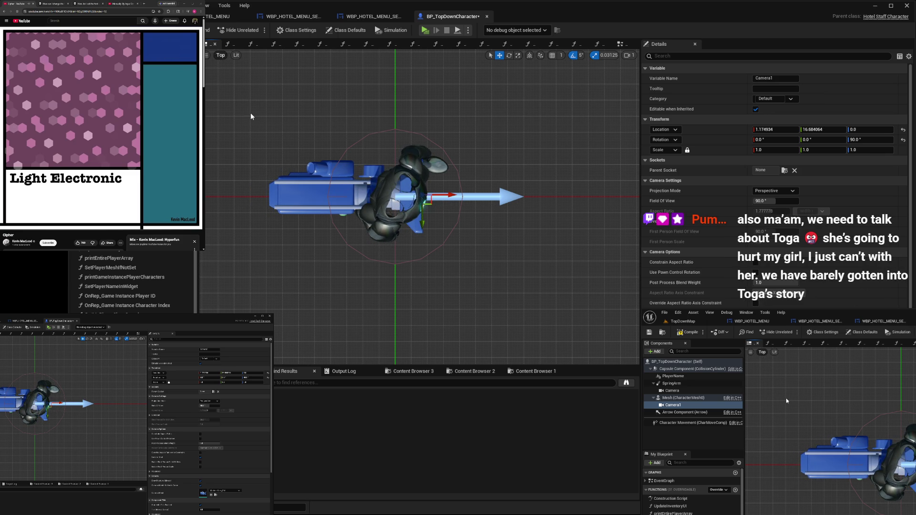
Raise Camera1 to head height in Front view and move it toward the face in Left view
key(alt+h)
drag(431, 336, 431, 75)
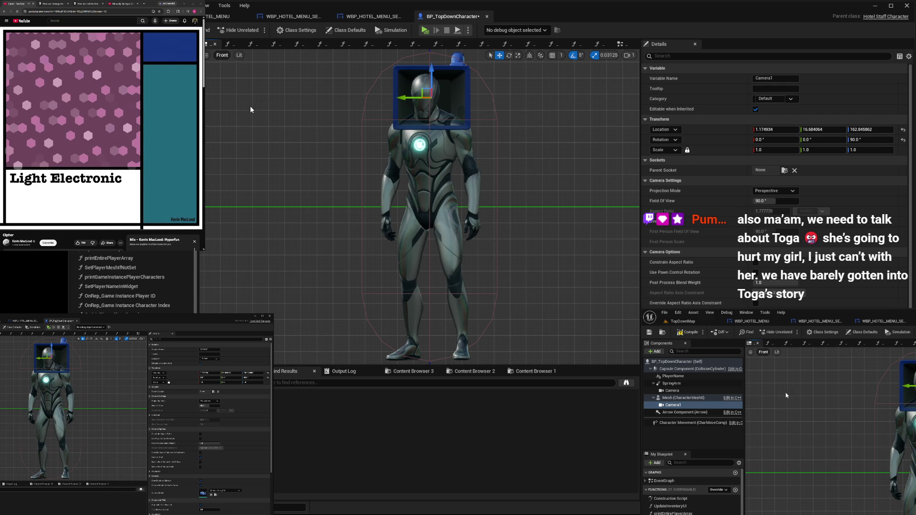
key(alt+k)
drag(390, 95, 370, 95)
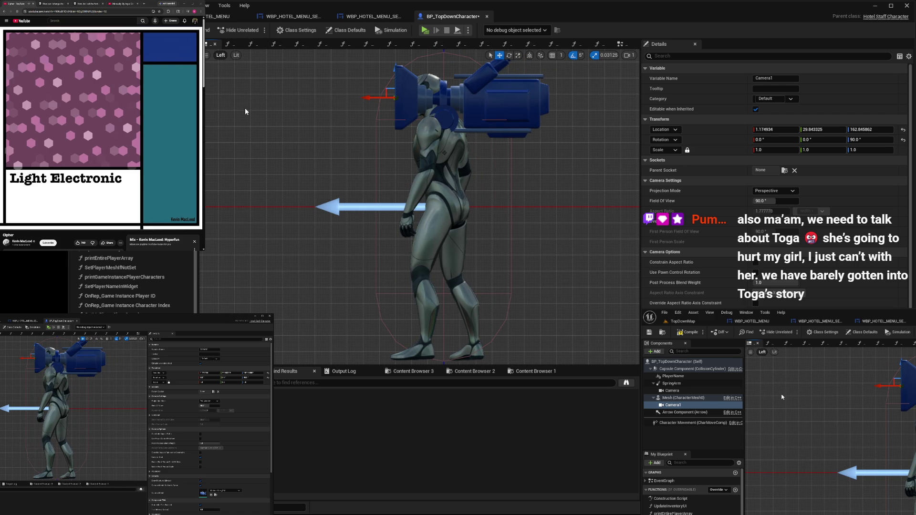
Fine-tune Camera1 at the face to about Y 36.42, Z 162.85, checking Front and Left views
key(alt+h)
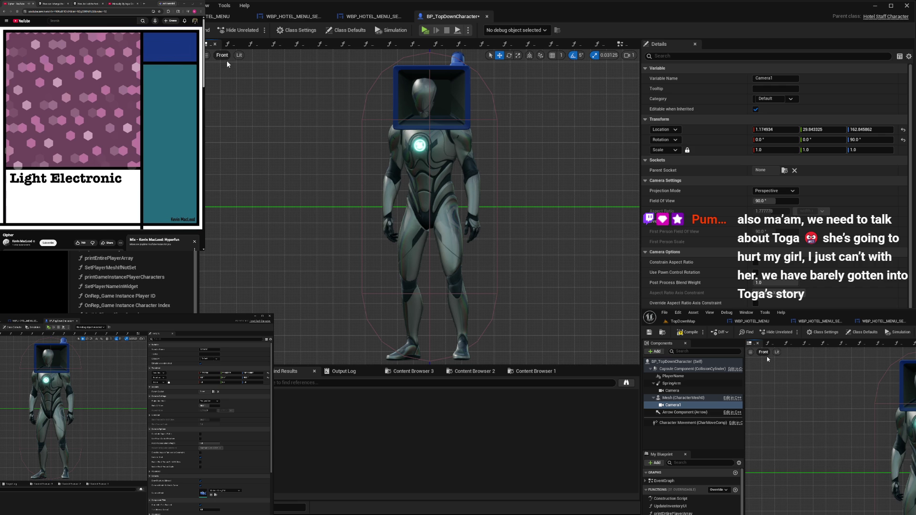
key(alt+k)
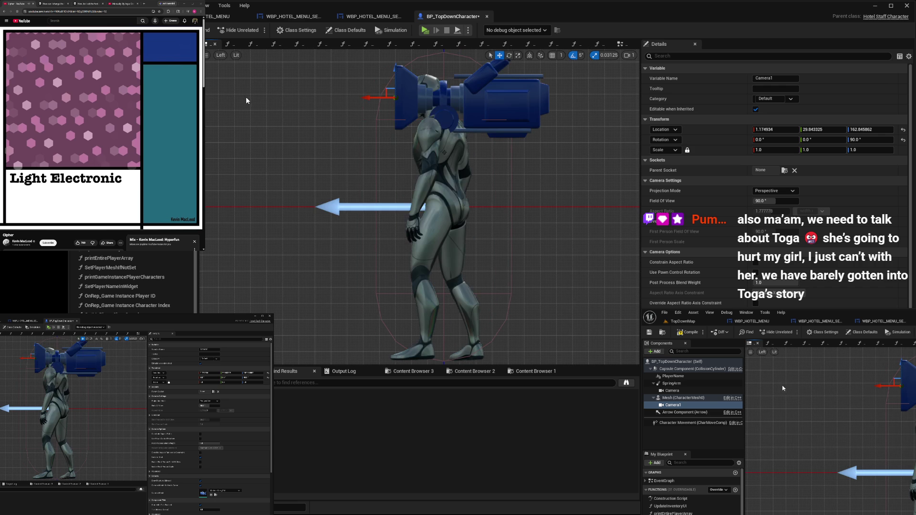
drag(368, 97, 344, 99)
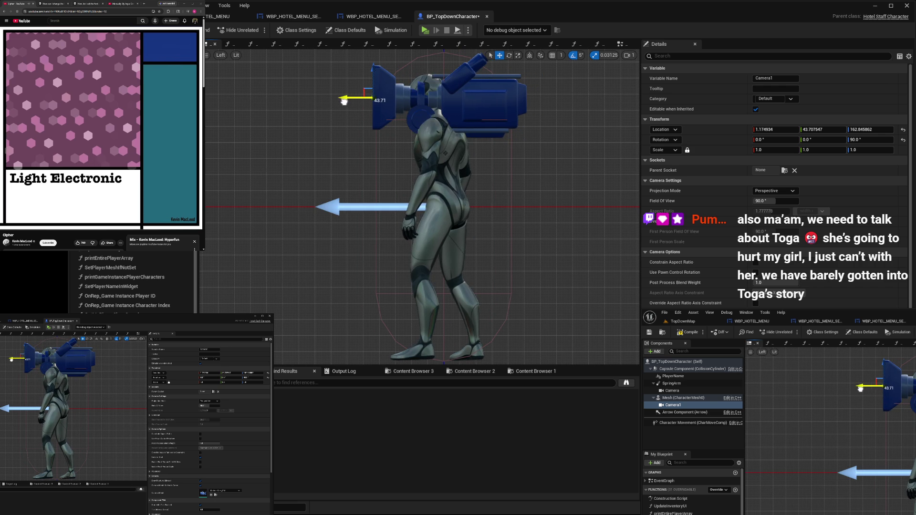
key(alt+h)
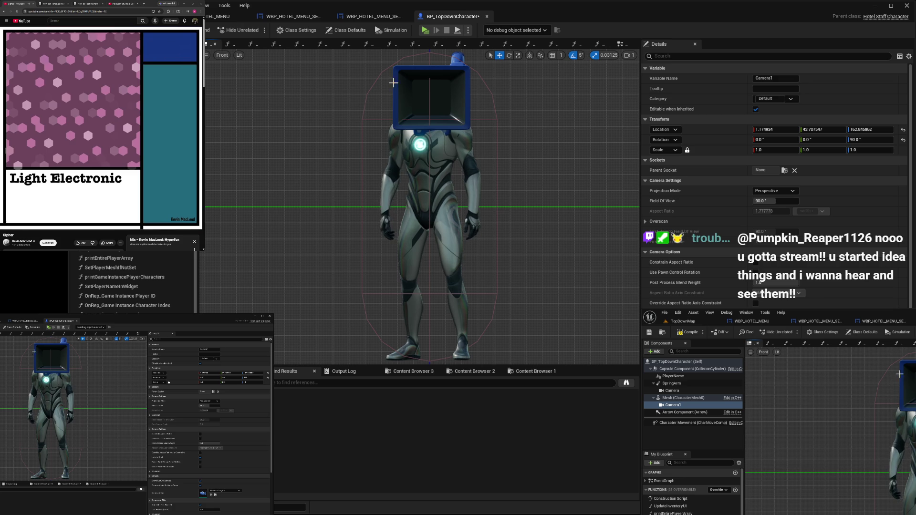
key(alt+k)
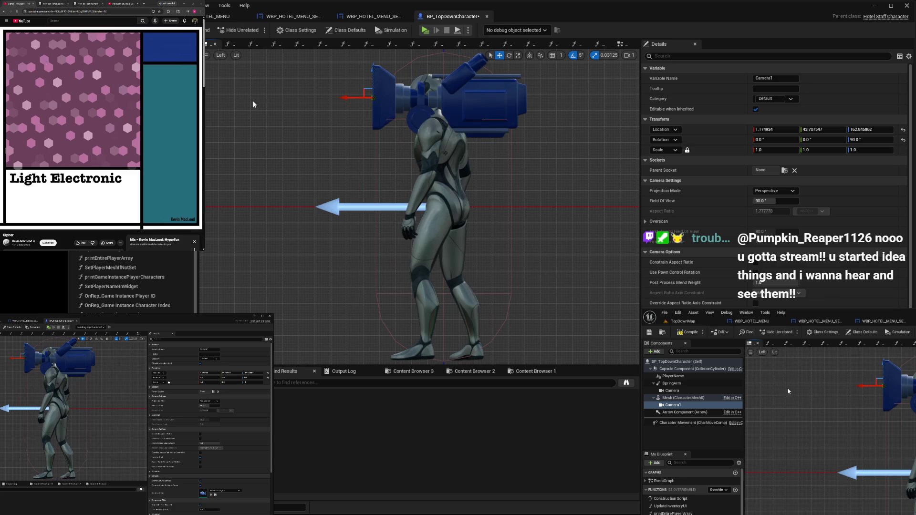
drag(346, 98, 352, 98)
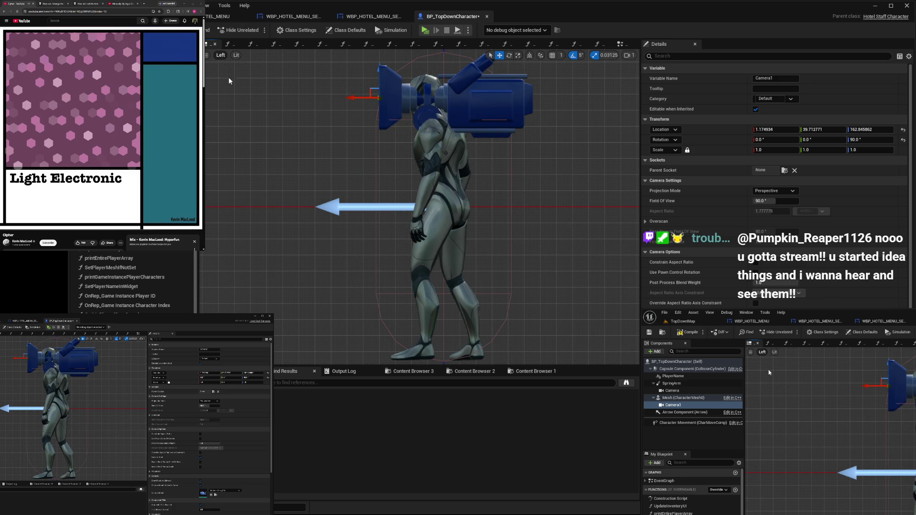
key(alt+h)
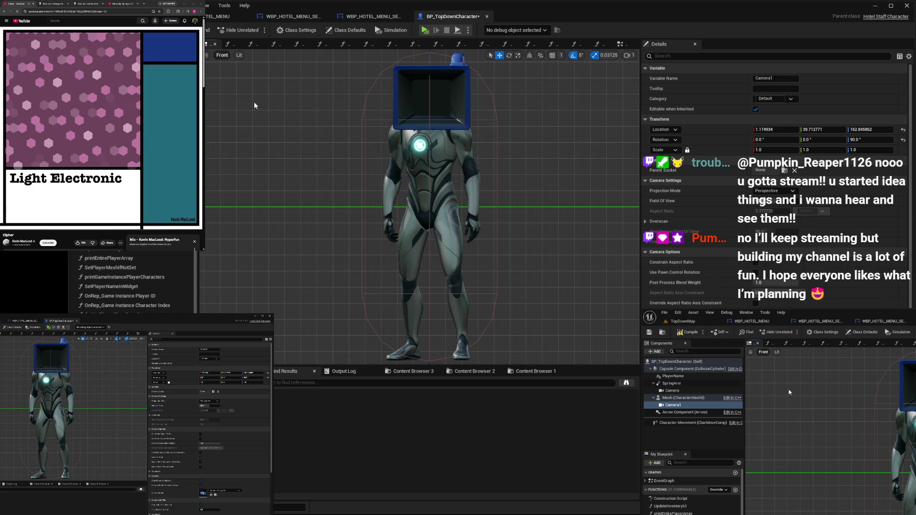
key(alt+k)
drag(349, 96, 351, 97)
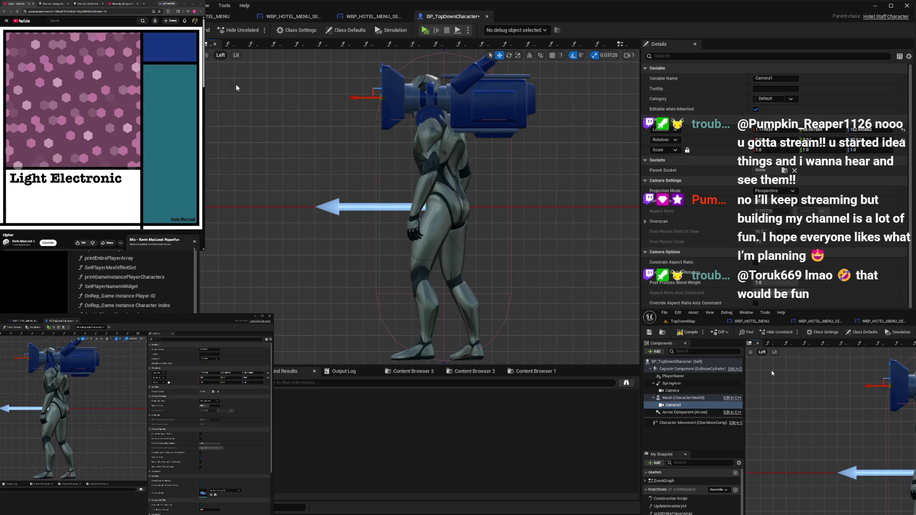
key(alt+h)
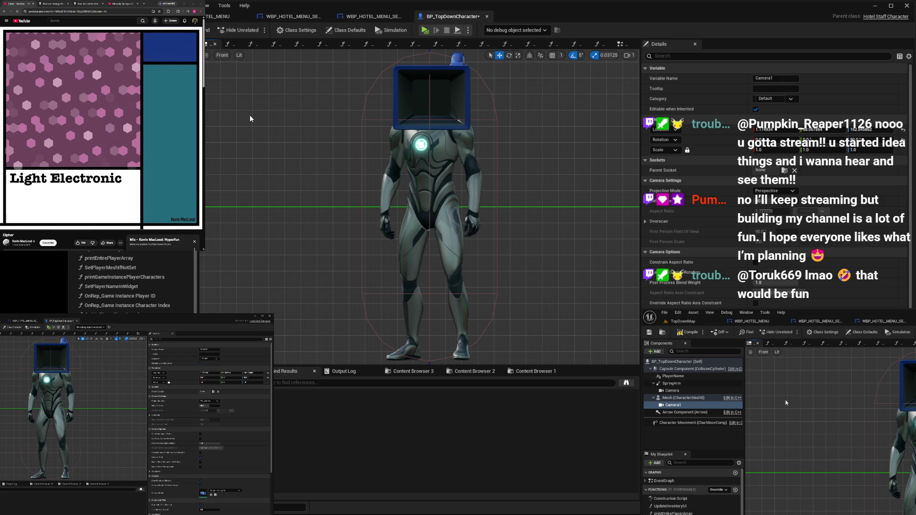
key(alt+k)
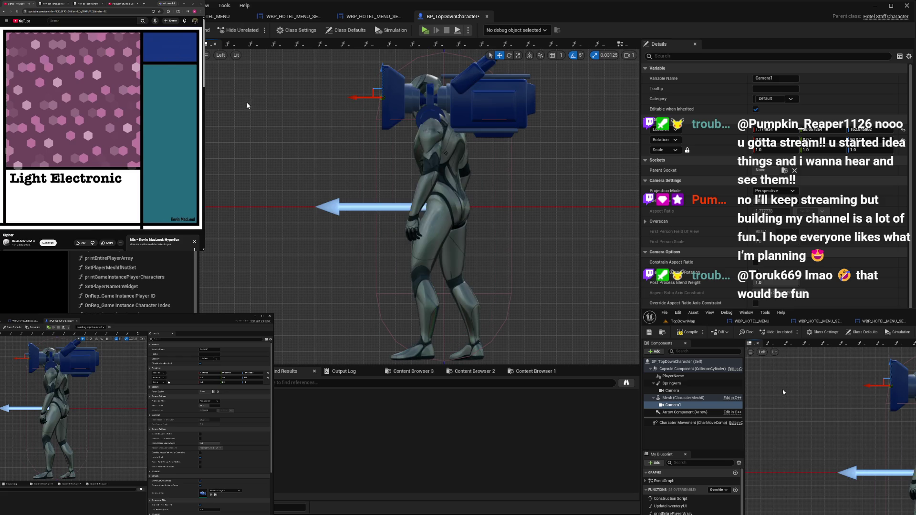
drag(351, 98, 353, 98)
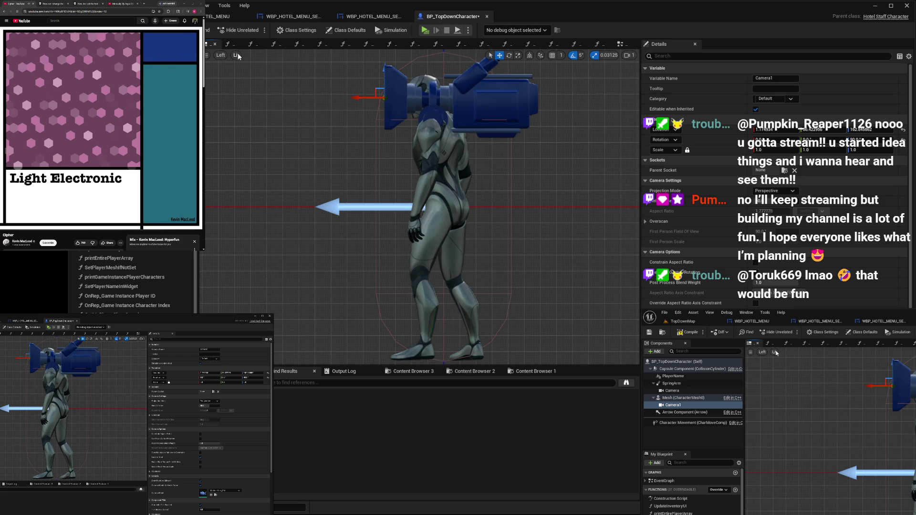
key(alt+h)
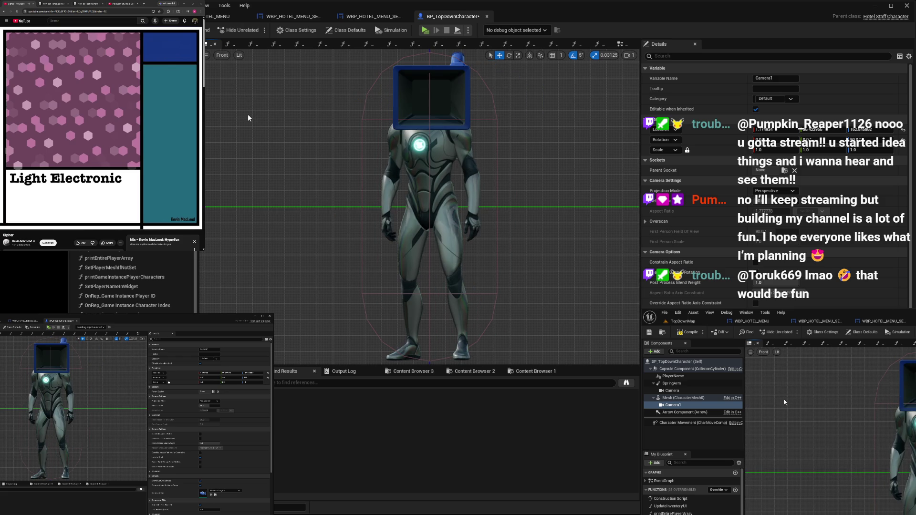
key(alt+k)
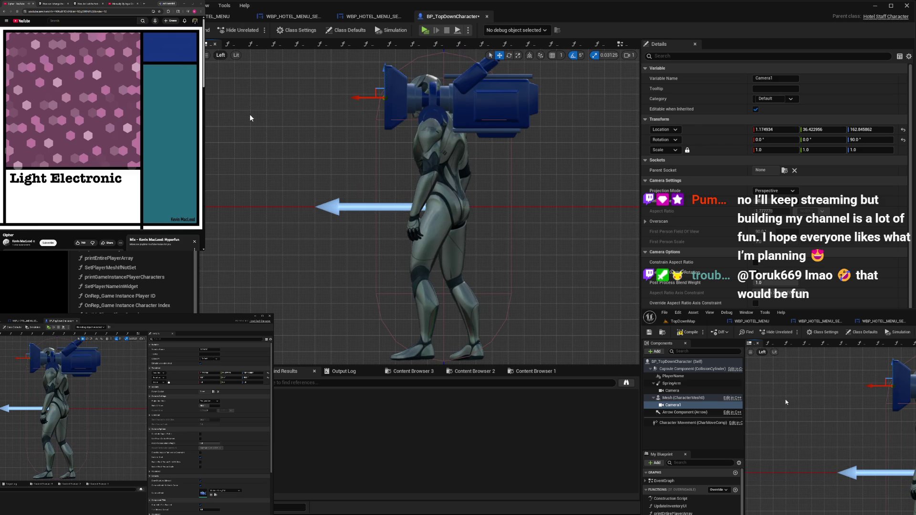
key(alt+h)
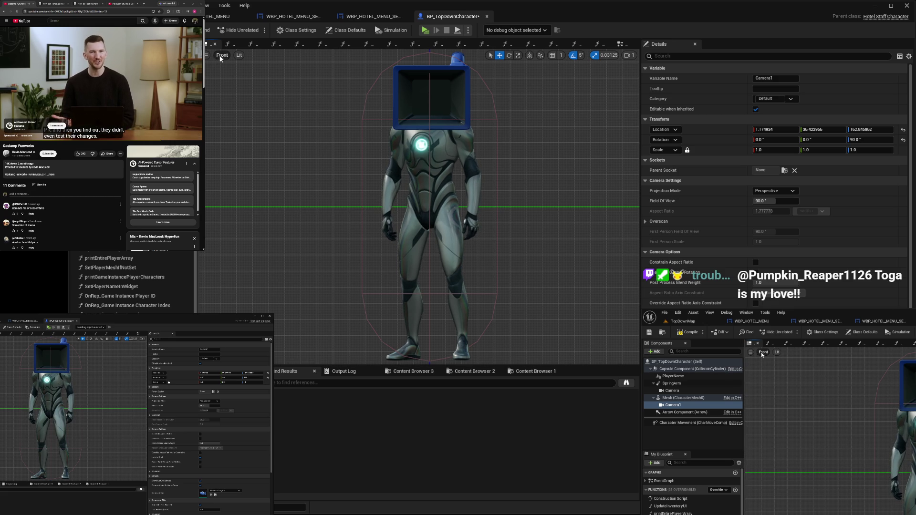
In Left view, nudge Camera1 along Y to 37.36, then begin renaming it
key(alt+k)
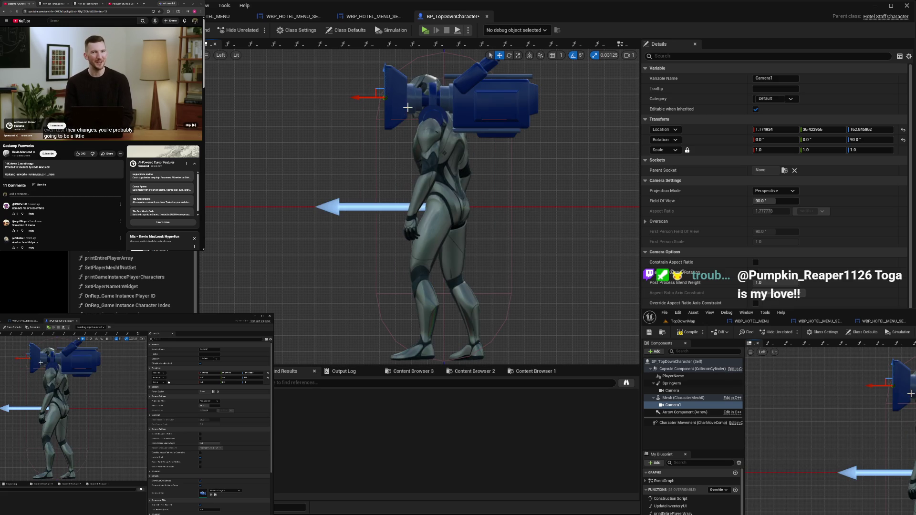
drag(374, 98, 370, 97)
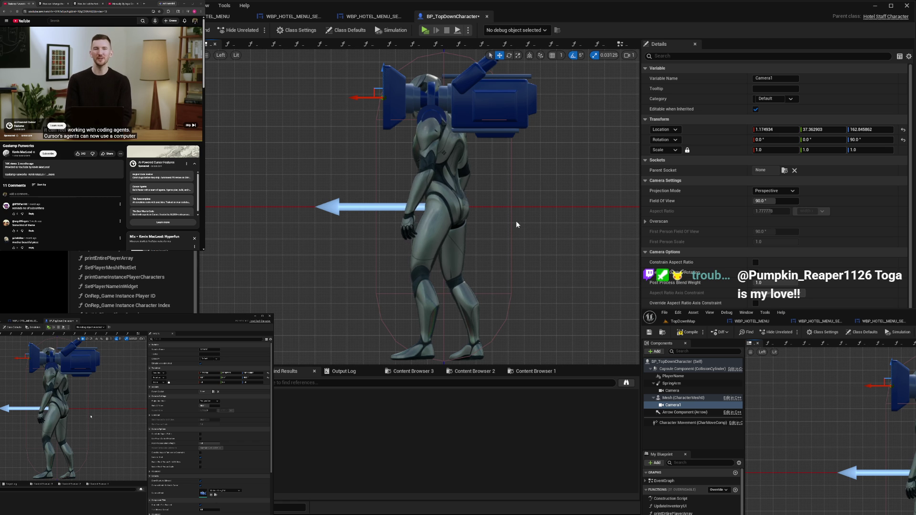
click(775, 78)
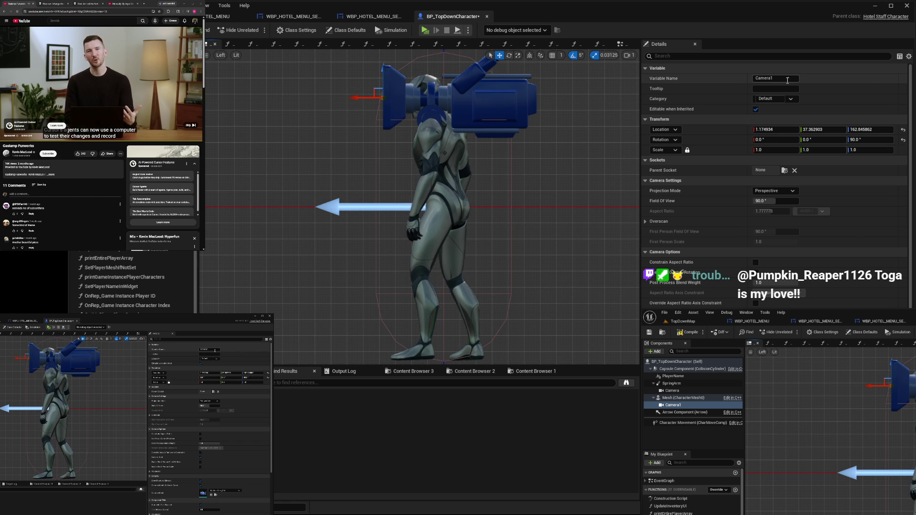
Rename the first-person camera component from Camera1 to Camera-FPS
text(FPS)
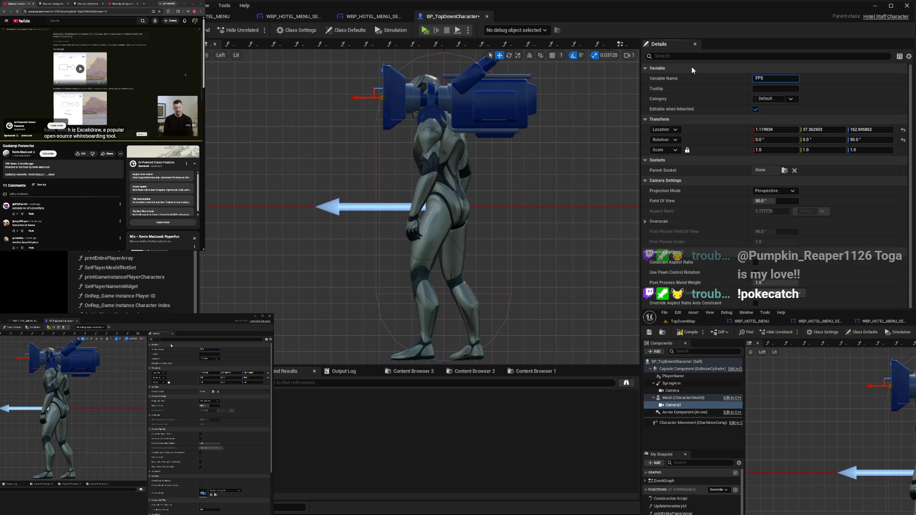
key(Home)
text(Camera-)
key(Return)
Compile BP_TopDownCharacter, widen the viewport and bring up the EventGraph
click(686, 335)
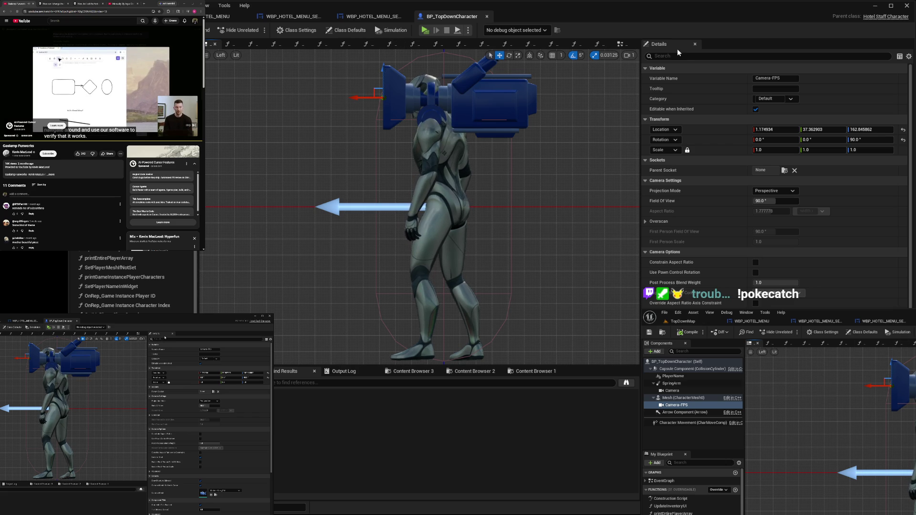
drag(641, 78, 728, 79)
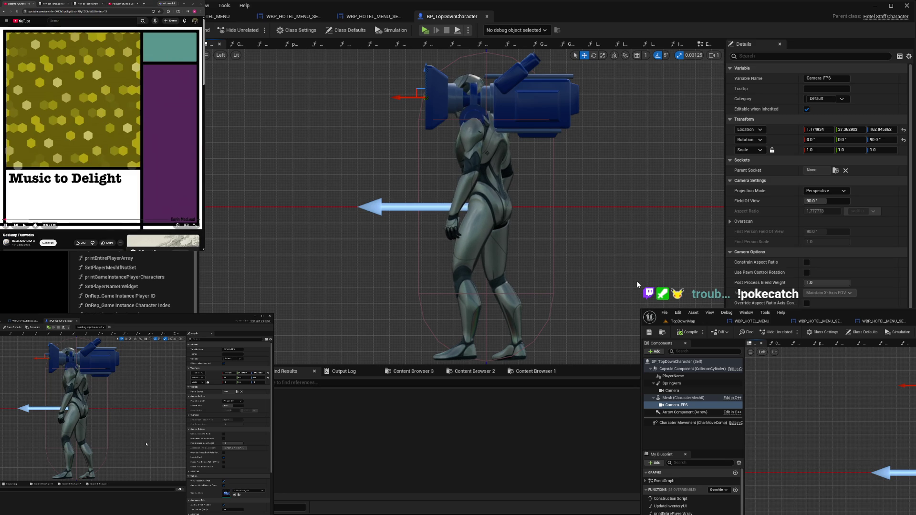
click(707, 44)
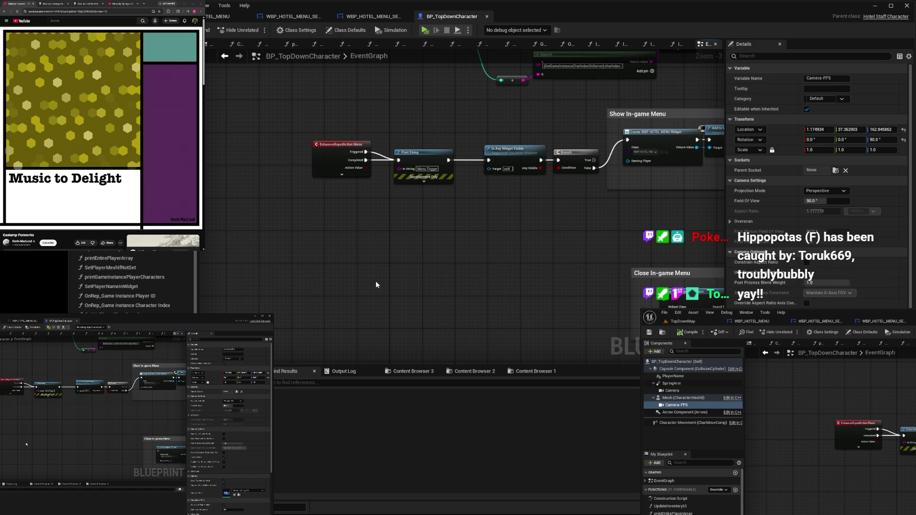
Paste a new custom event node into the EventGraph, zoom in on it and start naming it
key(ctrl+v)
scroll(335, 261, up, 3)
text(A)
Name the custom event 'Activate FPS Camera'
key(BackSpace)
key(BackSpace)
text(FPS Camera)
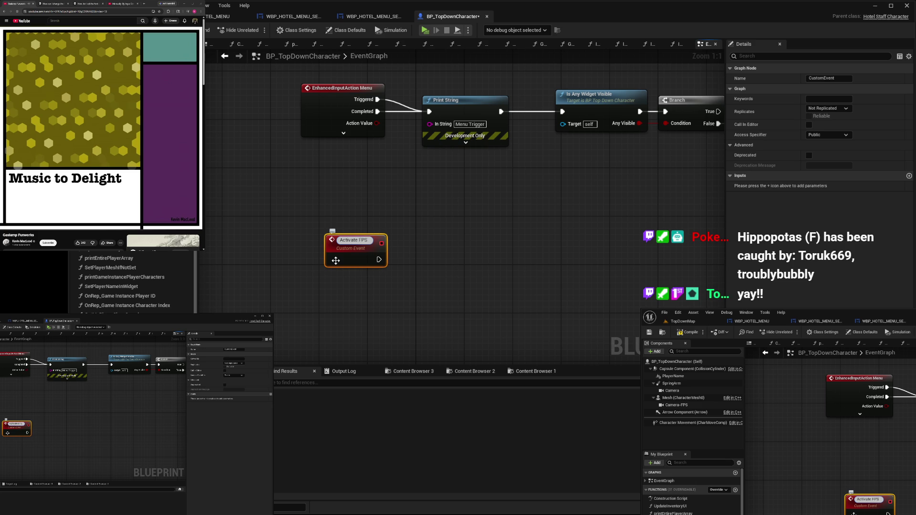
click(374, 205)
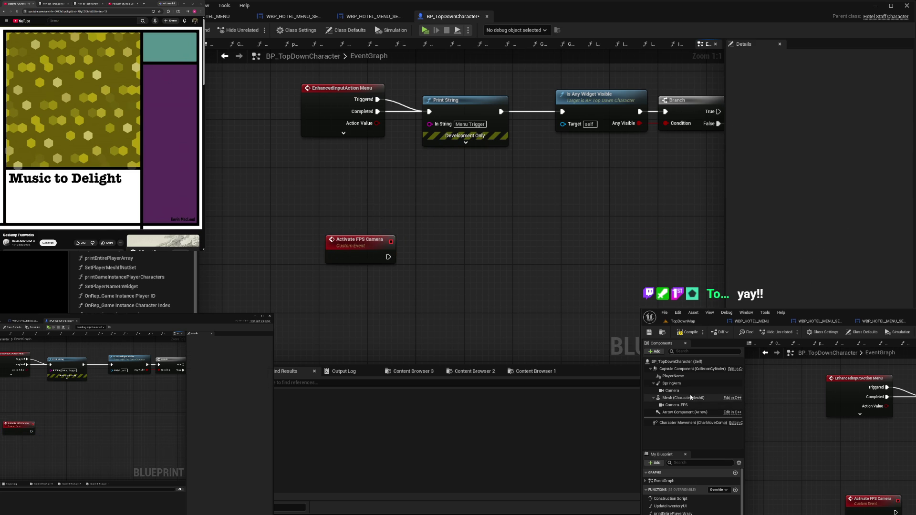
Add a Camera-FPS reference with an Activate node, wired to run from the event
mouse_move(676, 405)
mouse_down()
mouse_move(445, 252)
mouse_move(347, 283)
mouse_move(428, 275)
mouse_up()
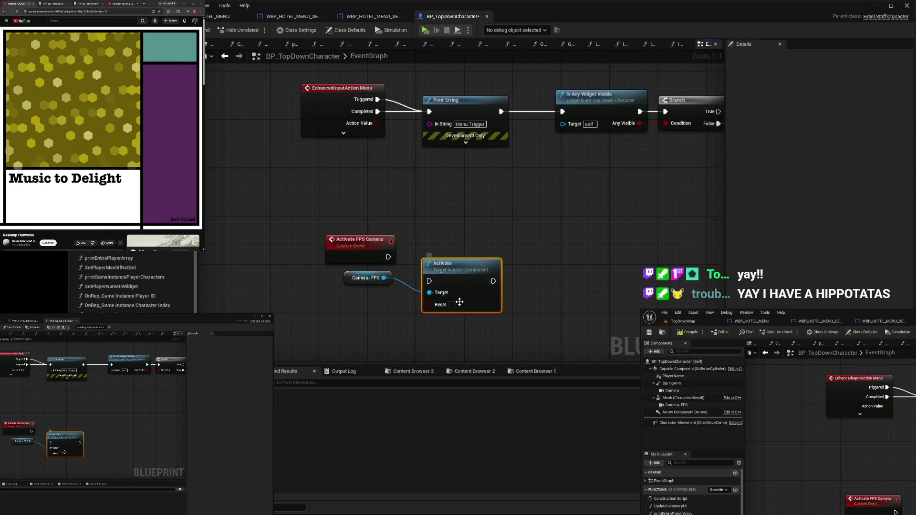
mouse_move(467, 274)
mouse_down()
mouse_move(474, 257)
mouse_move(462, 253)
mouse_up()
drag(388, 257, 423, 256)
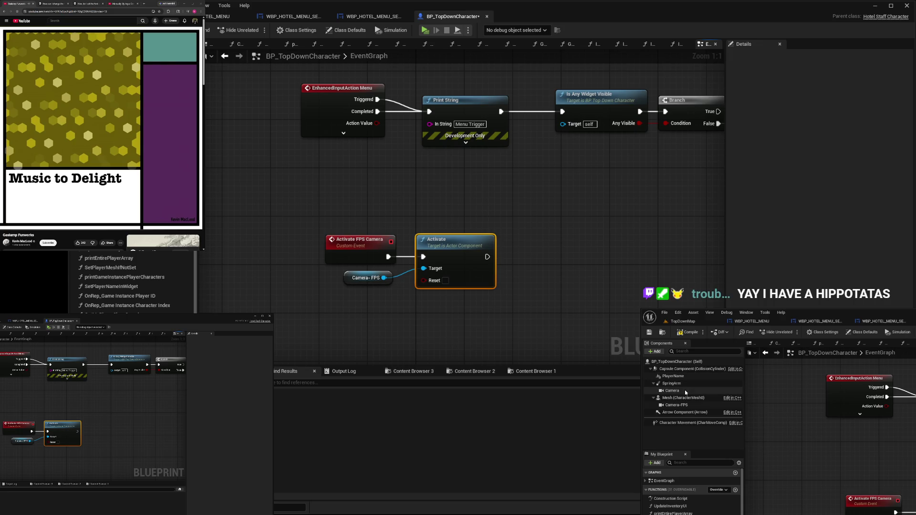
Rename the Camera component to Camera-TopDown and drag its getter into the EventGraph
click(685, 390)
click(830, 79)
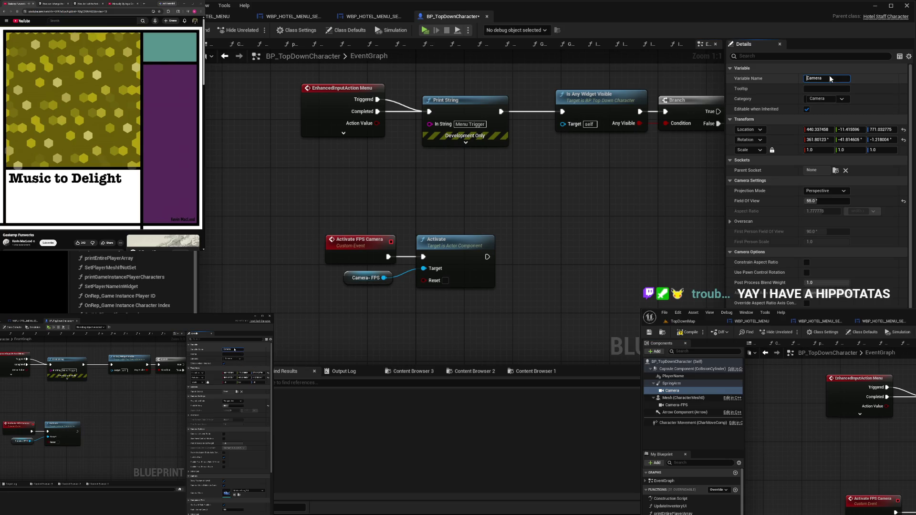
drag(843, 80, 780, 81)
key(End)
text(-T)
text(opDown)
key(Return)
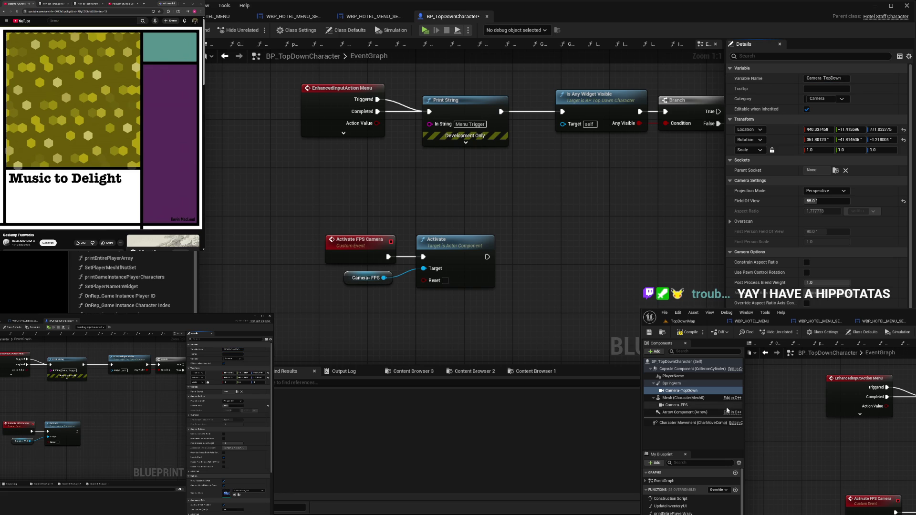
mouse_move(681, 390)
mouse_down()
mouse_move(556, 240)
mouse_move(505, 294)
mouse_move(439, 298)
mouse_move(525, 264)
mouse_move(534, 292)
mouse_up()
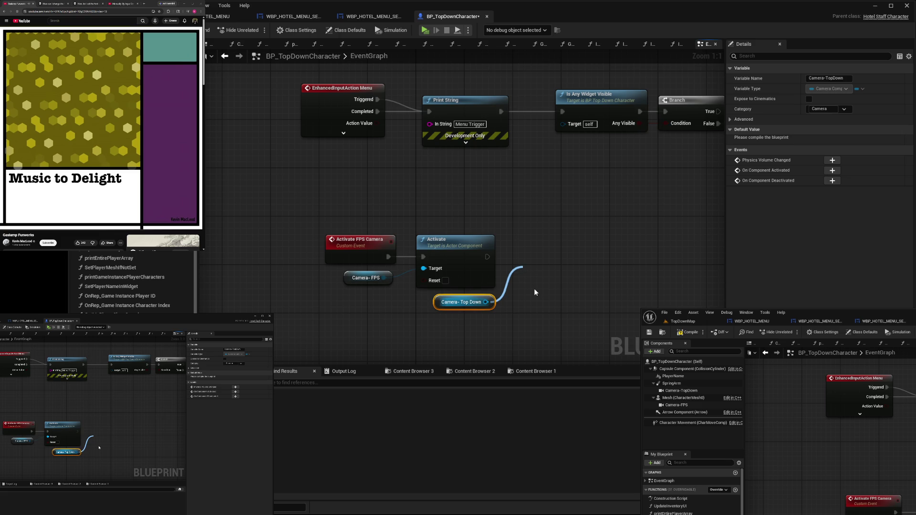
Add a Deactivate node targeting Camera-TopDown and chain it after the Activate node
click(570, 330)
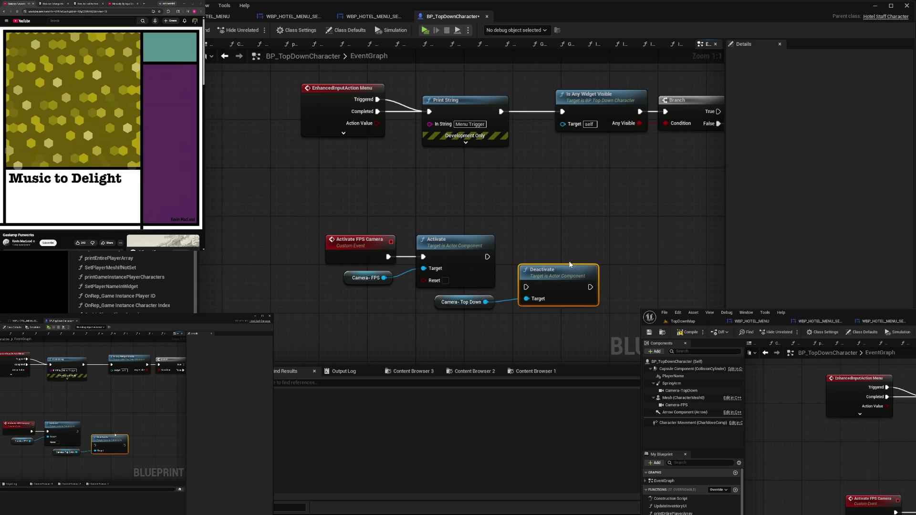
drag(551, 270, 539, 240)
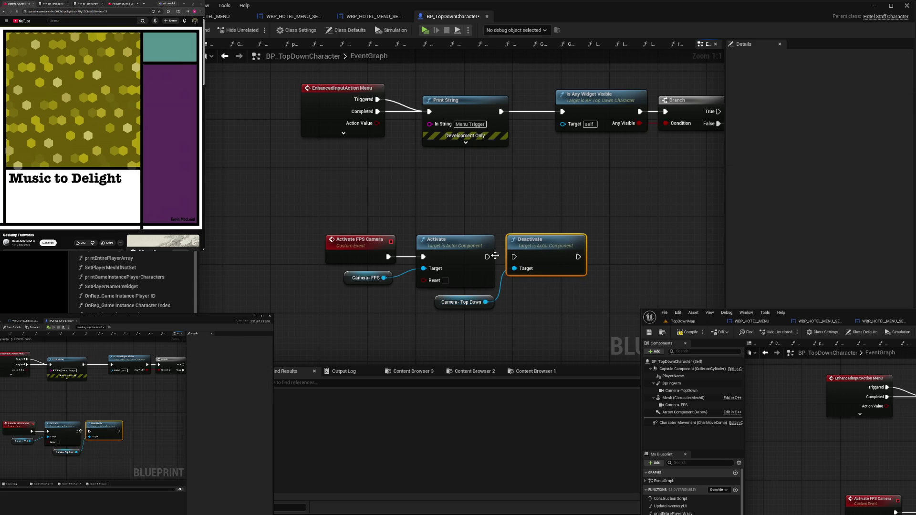
drag(492, 259, 514, 257)
click(533, 211)
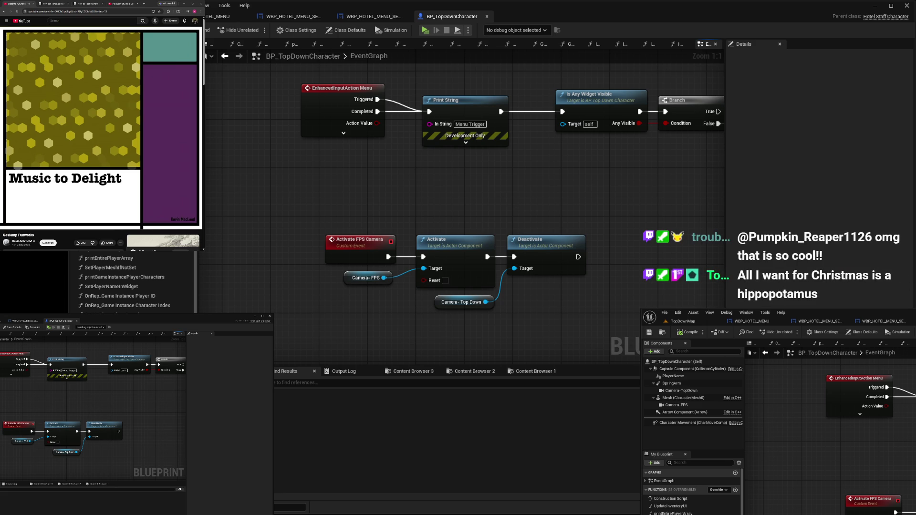
In WBP_HOTEL_MENU_SETTINGS_CAMERA, select the Third Person Top Down combo box and add its On Selection Changed event
click(372, 17)
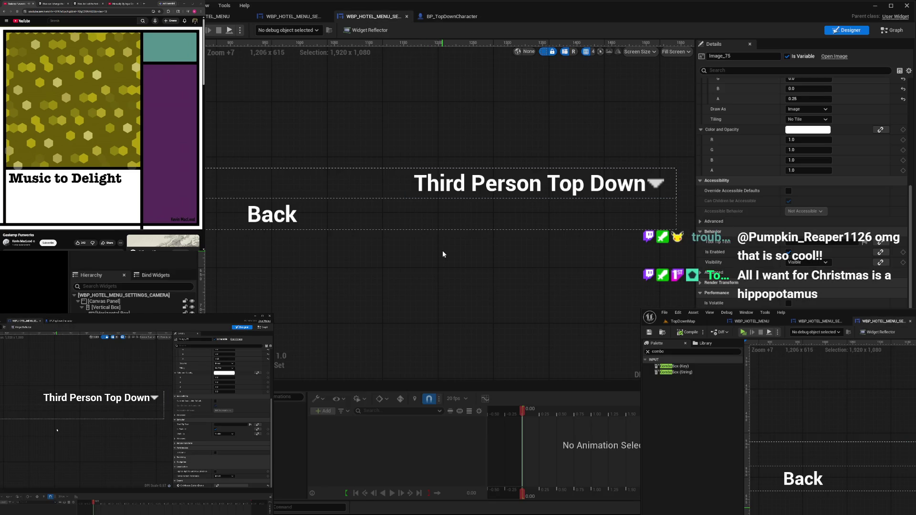
click(622, 187)
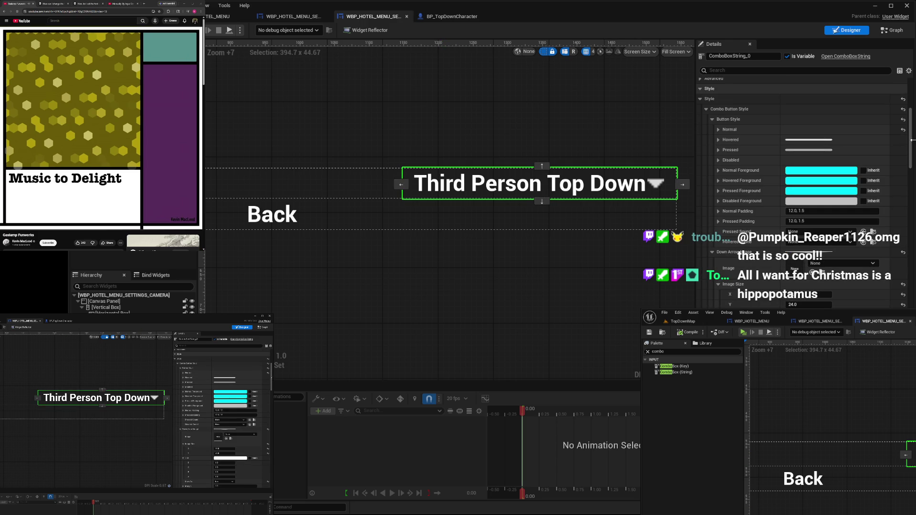
scroll(913, 138, down, 10)
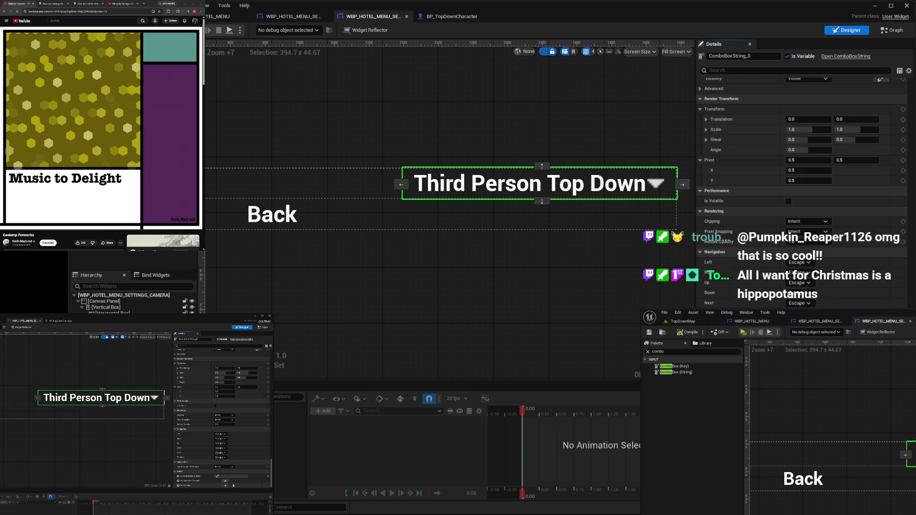
click(227, 481)
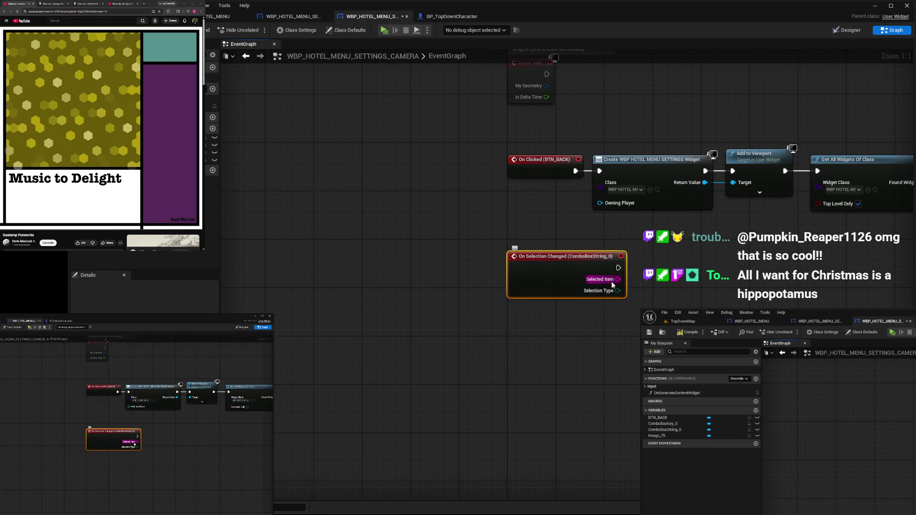
Create a Switch on String node from the event's Selected Item output and place it beside the event
mouse_move(563, 259)
mouse_down()
mouse_move(564, 312)
mouse_move(566, 293)
mouse_up()
drag(617, 315, 648, 317)
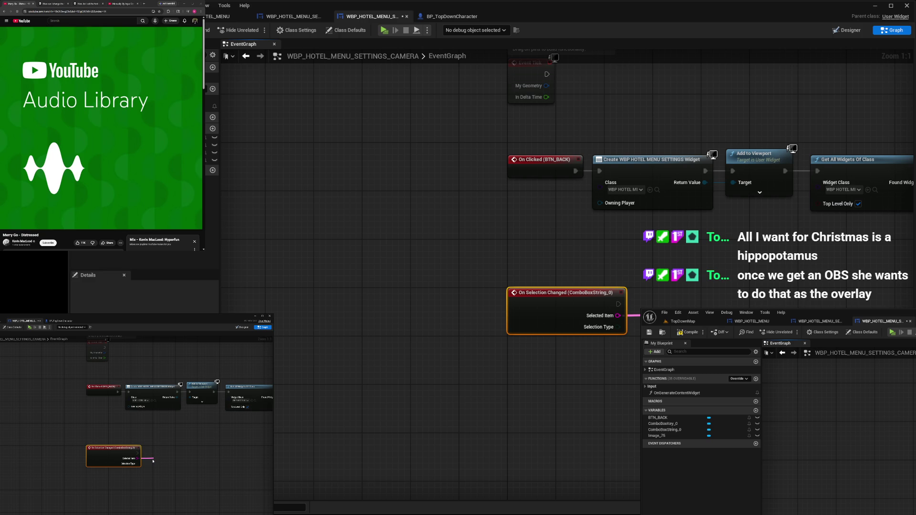
click(680, 361)
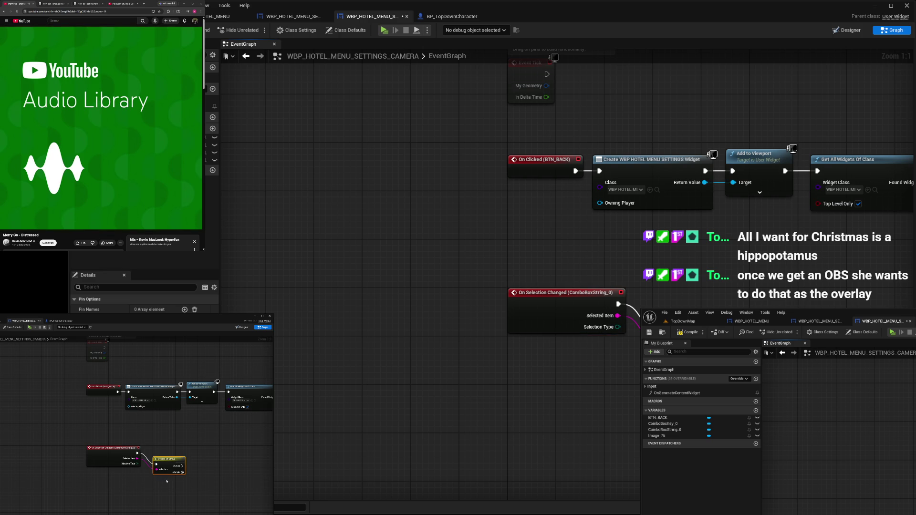
mouse_move(688, 325)
mouse_down()
mouse_move(740, 305)
mouse_move(680, 297)
mouse_up()
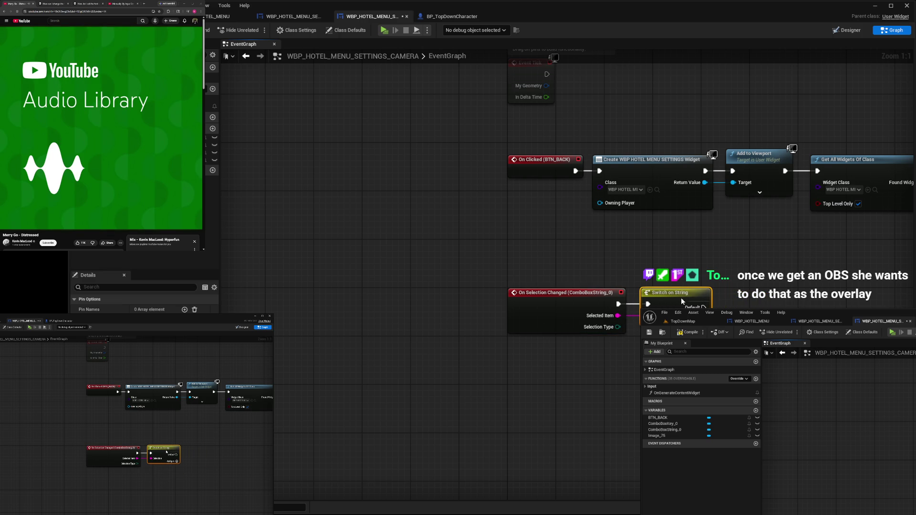
Add two case pins to the Switch on String node
click(699, 323)
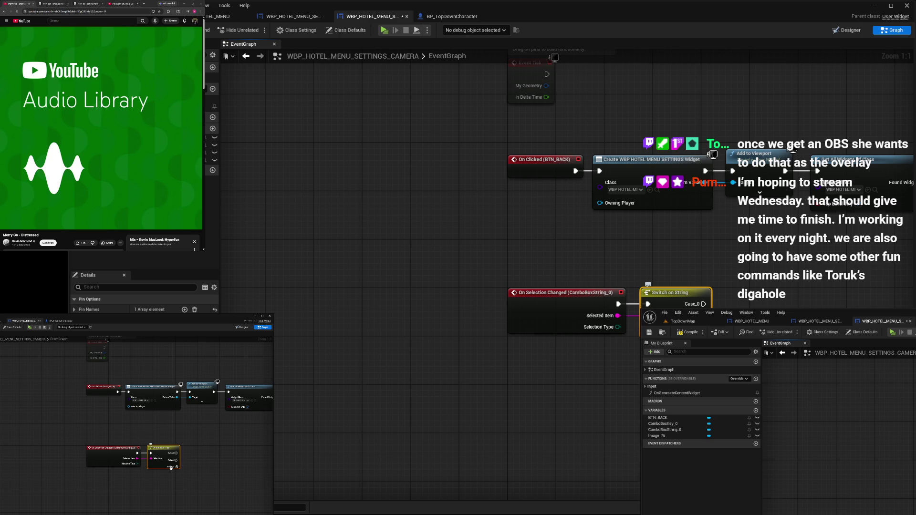
click(171, 469)
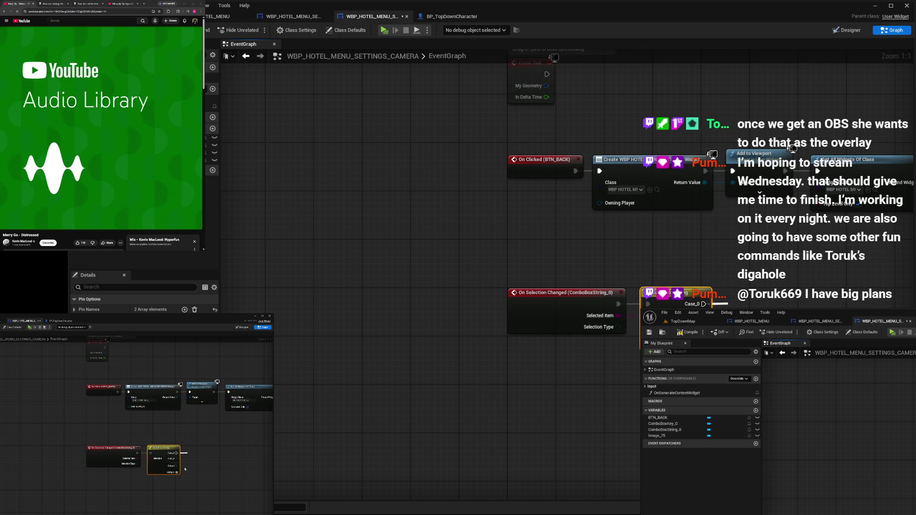
click(177, 494)
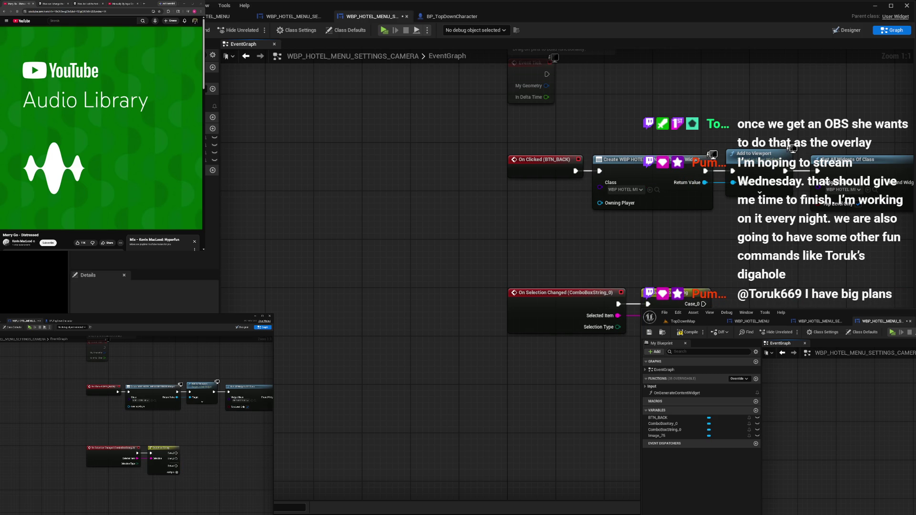
click(89, 4)
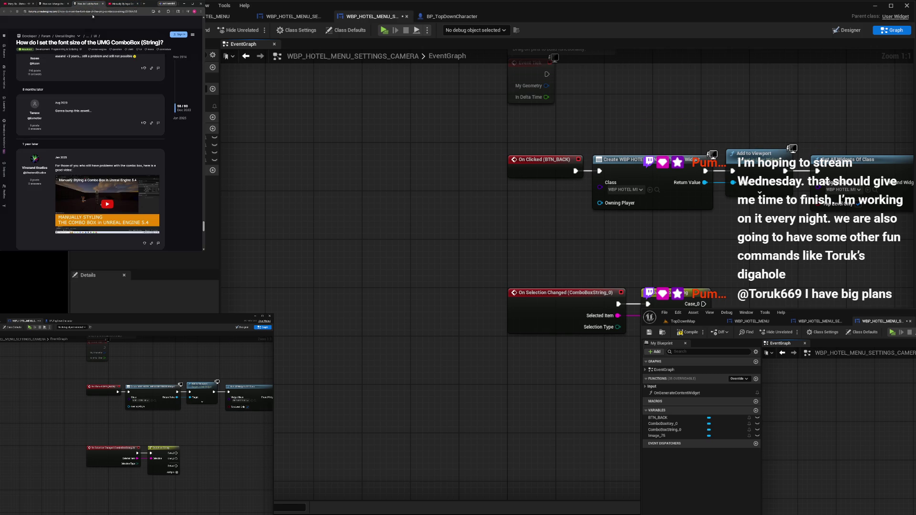
Search the web for 'unreal engine switch on string' and expand the AI summary
click(109, 11)
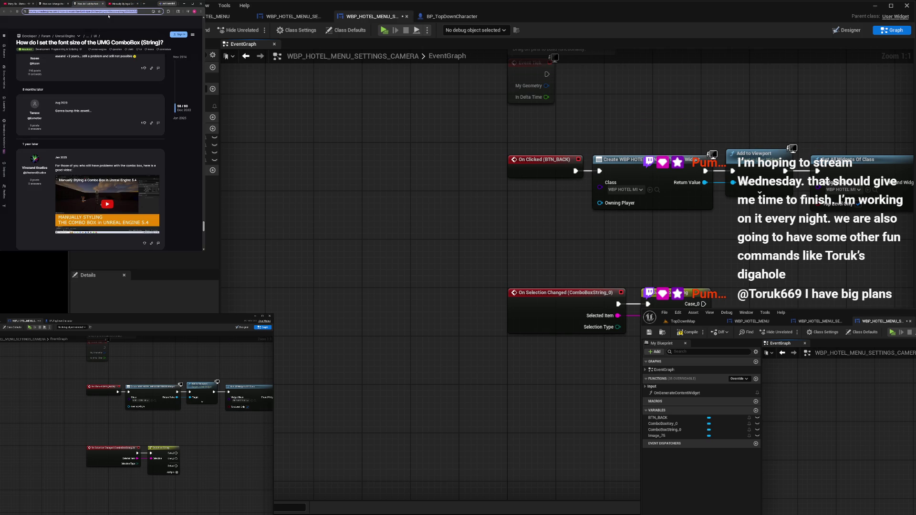
key(BackSpace)
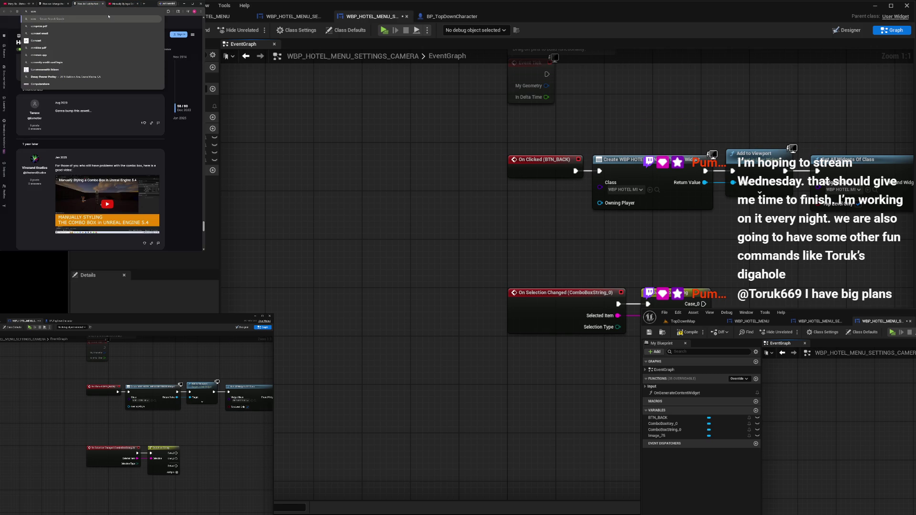
text(unre)
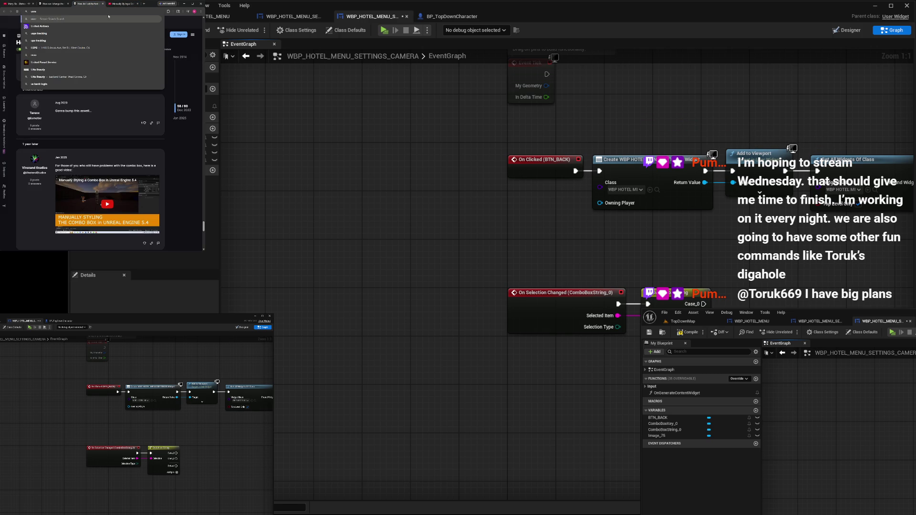
text(al engine switch on )
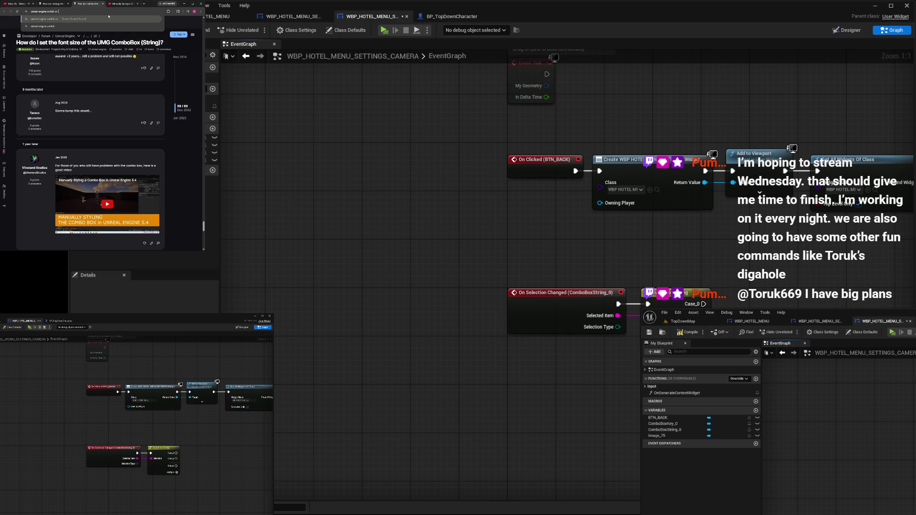
text(string)
key(Return)
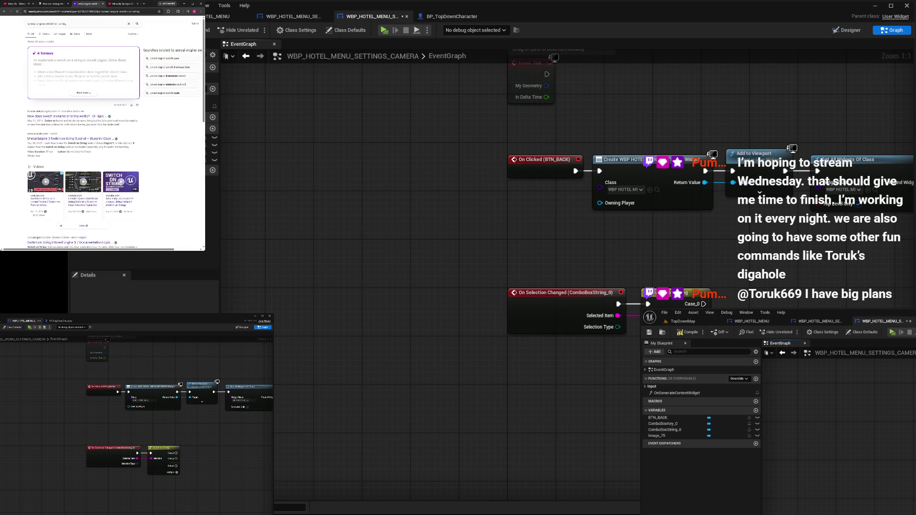
click(89, 97)
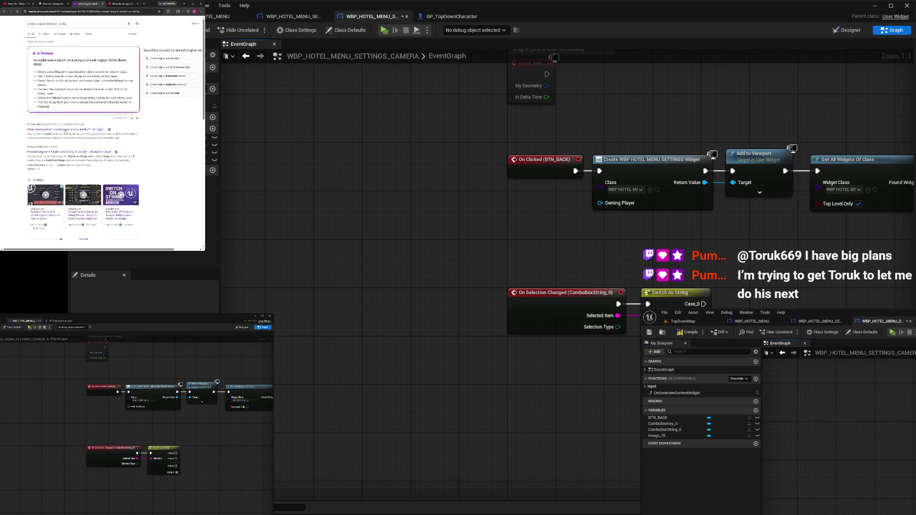
Open the forum thread 'How does switch on name or string works?' and enlarge the answer's screenshot
click(65, 130)
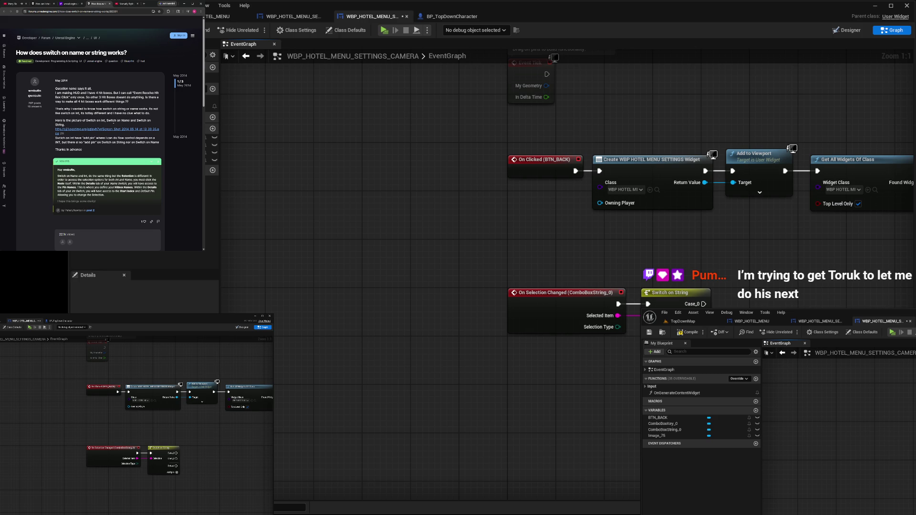
scroll(119, 129, down, 5)
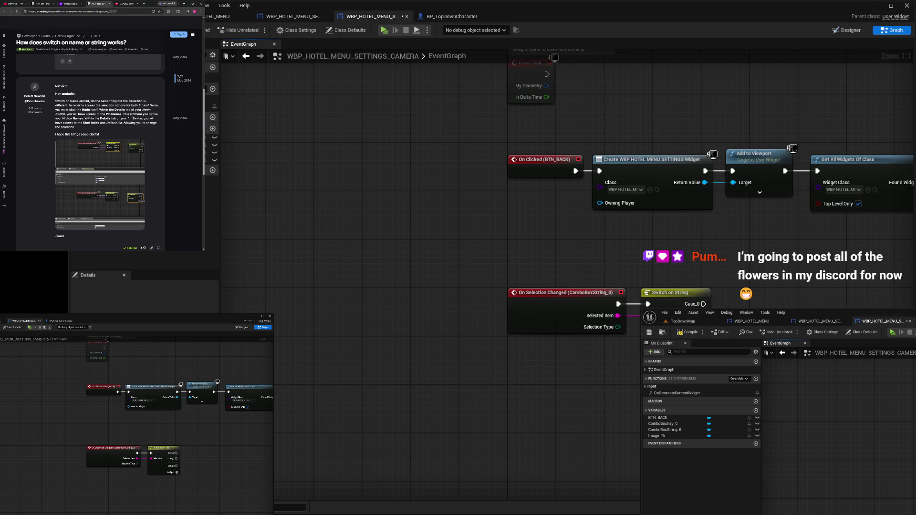
click(138, 179)
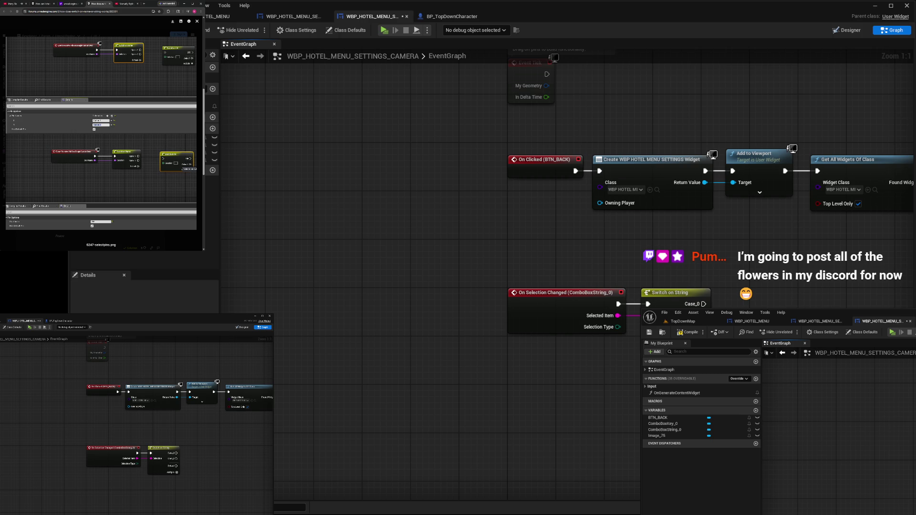
click(673, 293)
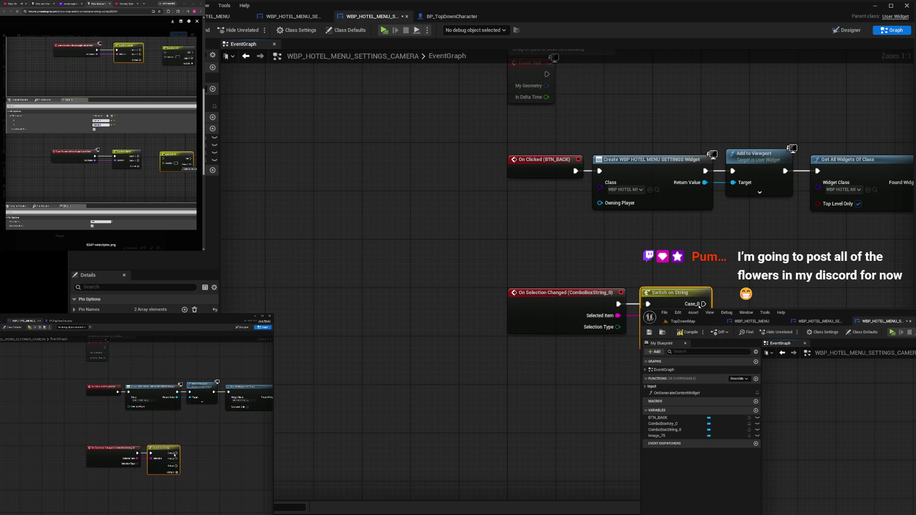
Close the enlarged forum screenshot and add a third case pin to the Switch on String node
mouse_move(702, 303)
mouse_down()
mouse_move(729, 304)
mouse_move(703, 303)
mouse_up()
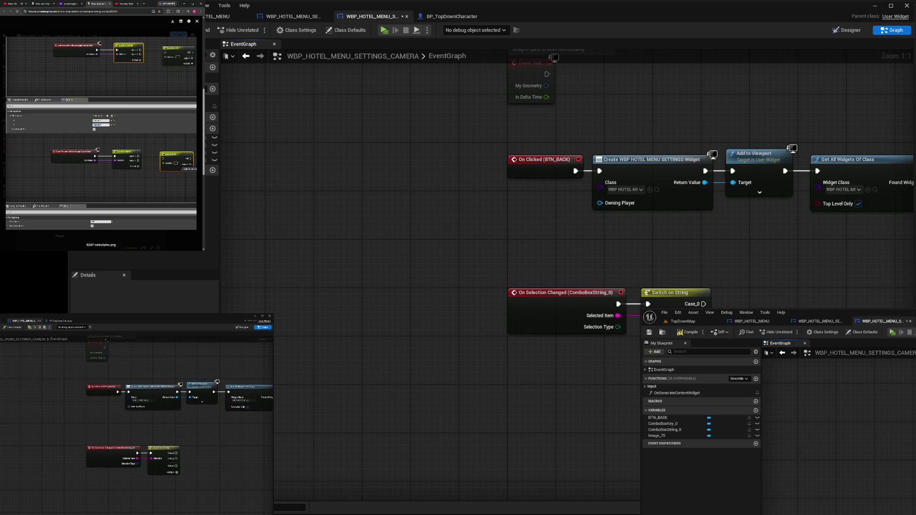
key(Escape)
scroll(143, 221, down, 5)
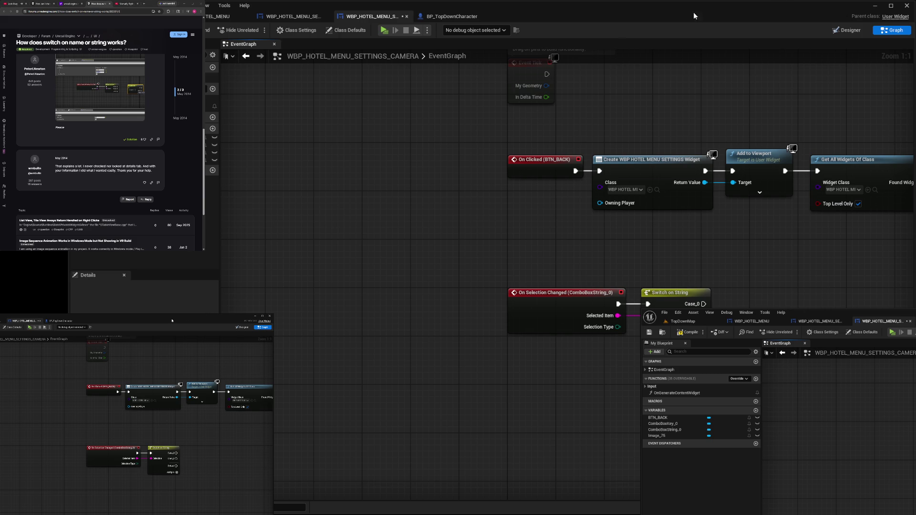
click(567, 306)
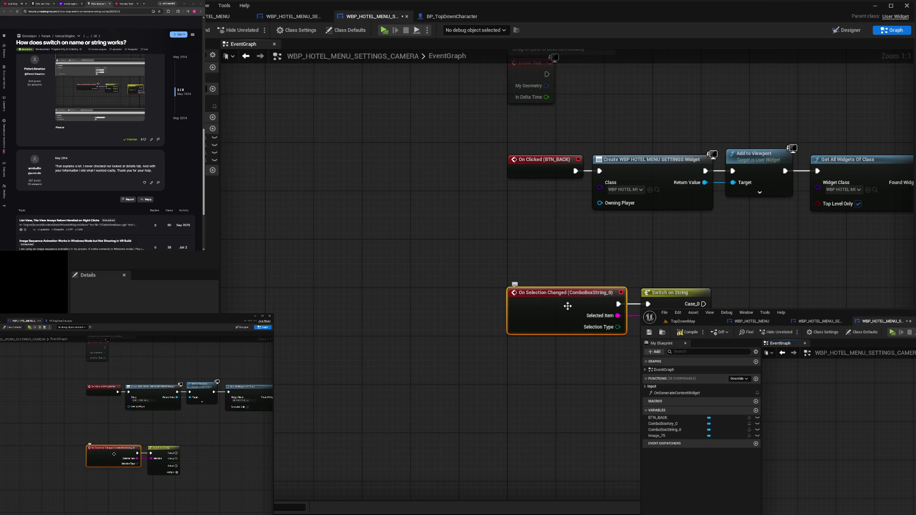
click(715, 259)
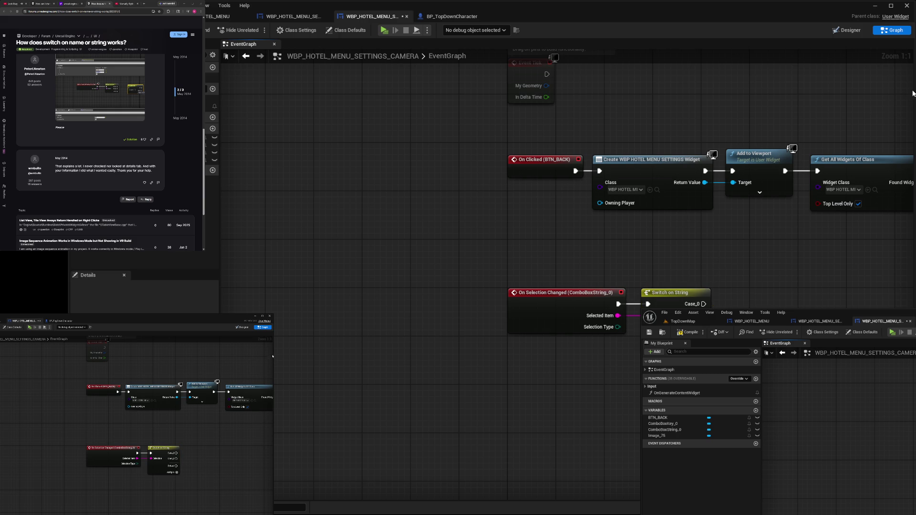
drag(913, 86, 910, 83)
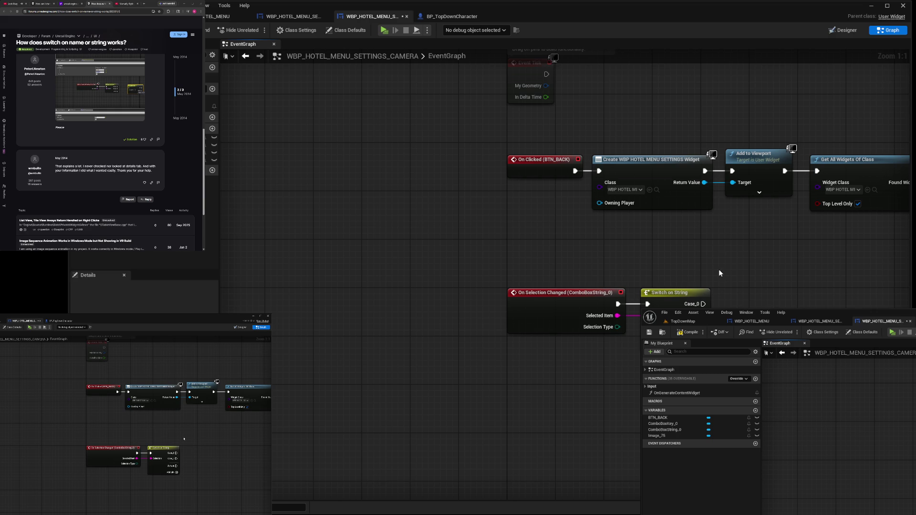
click(643, 164)
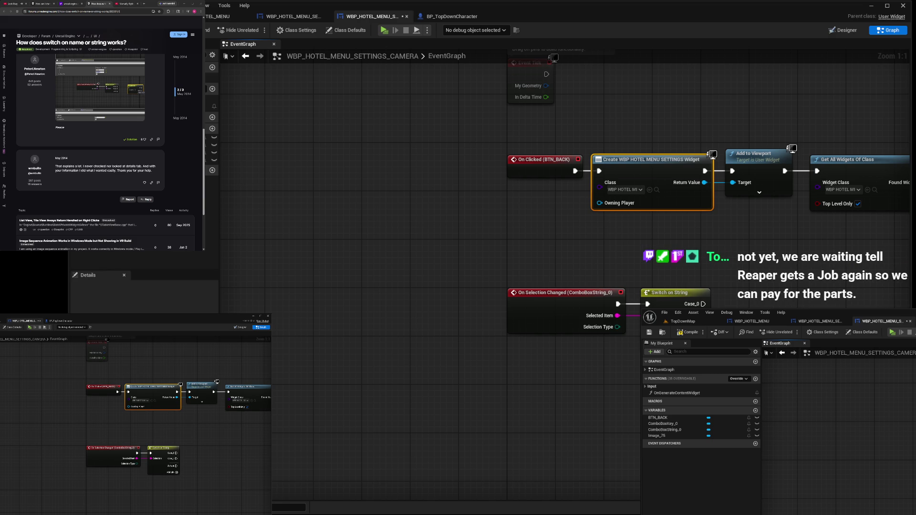
click(14, 3)
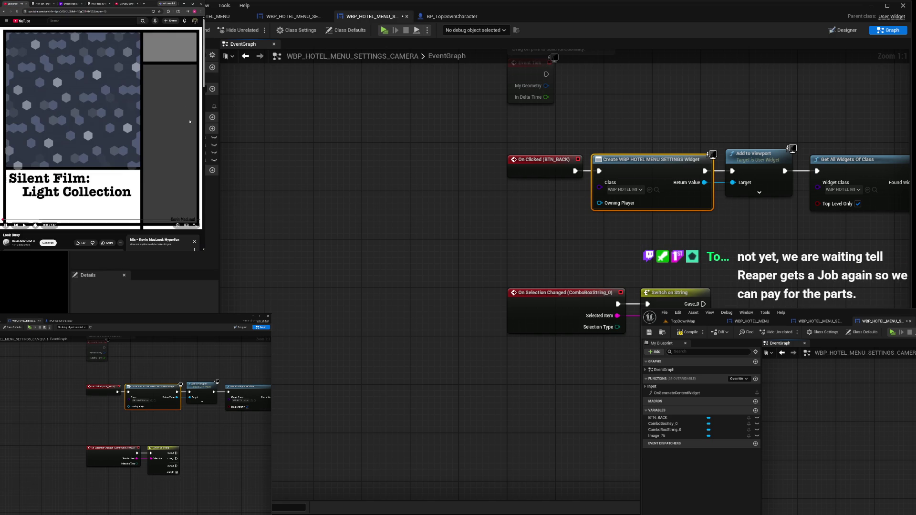
click(185, 500)
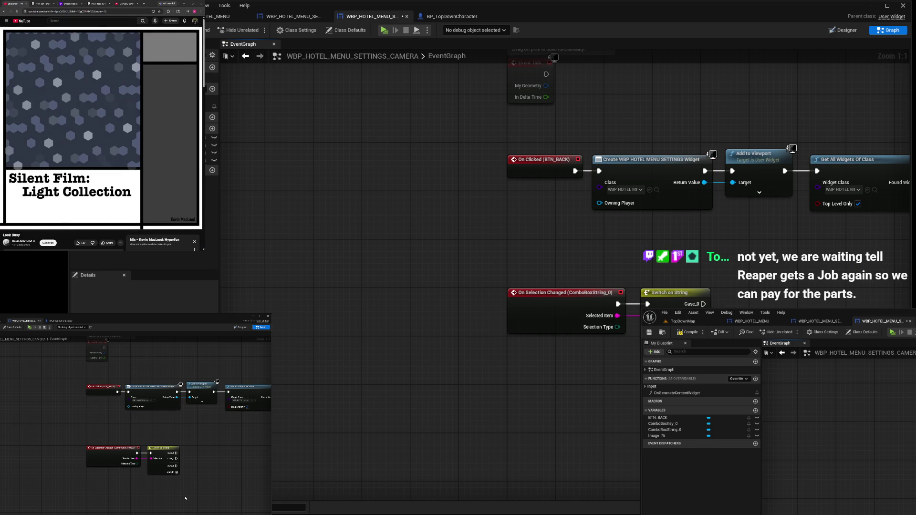
click(162, 469)
click(74, 310)
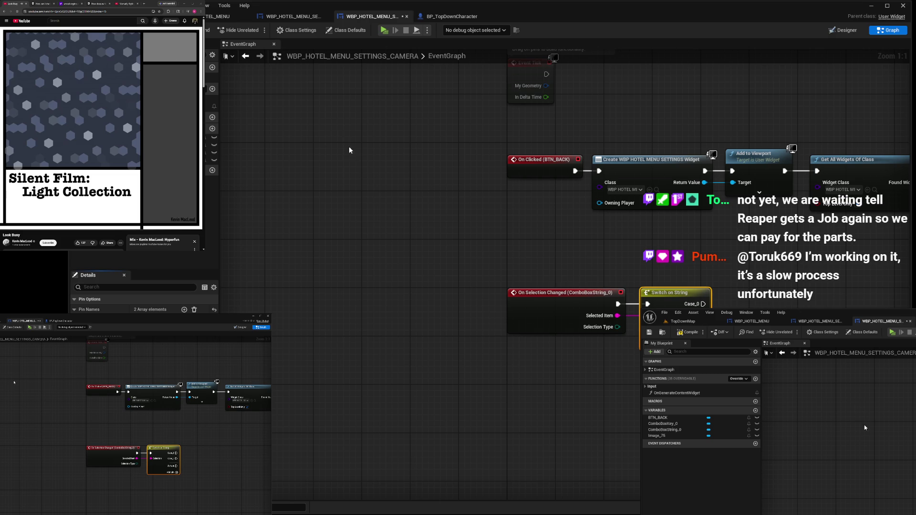
click(184, 310)
Copy the combo box's First Person option into the switch's first case name
click(843, 30)
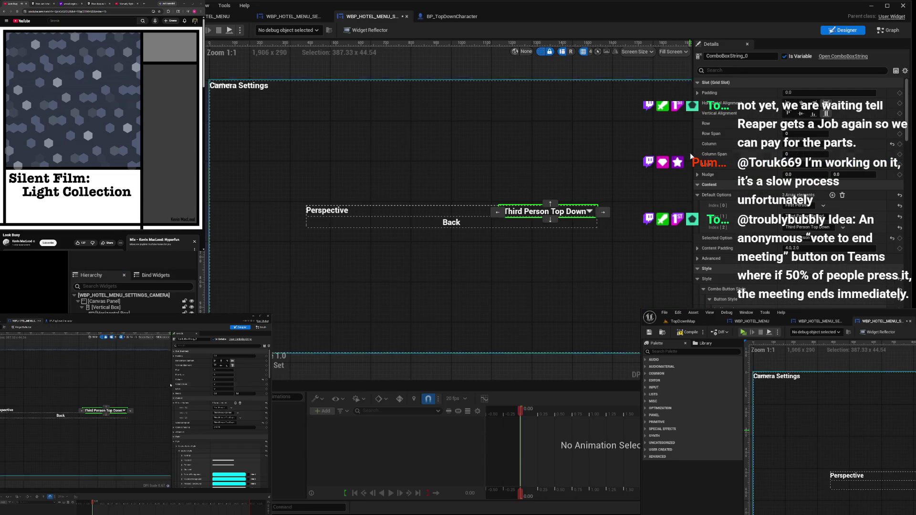
double_click(810, 206)
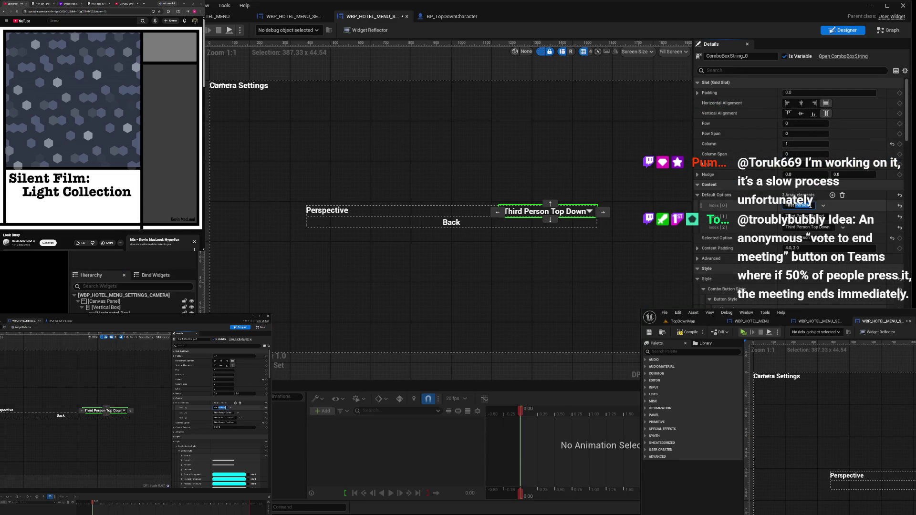
drag(813, 206, 785, 206)
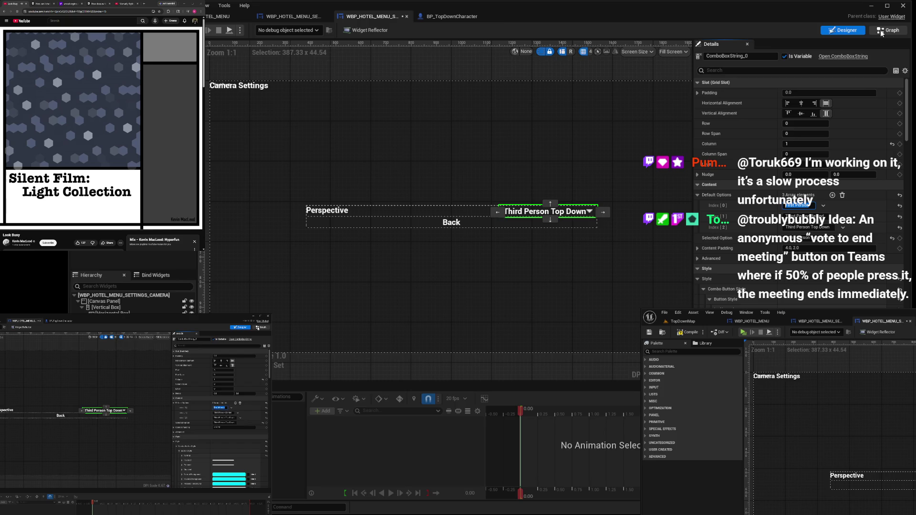
click(889, 30)
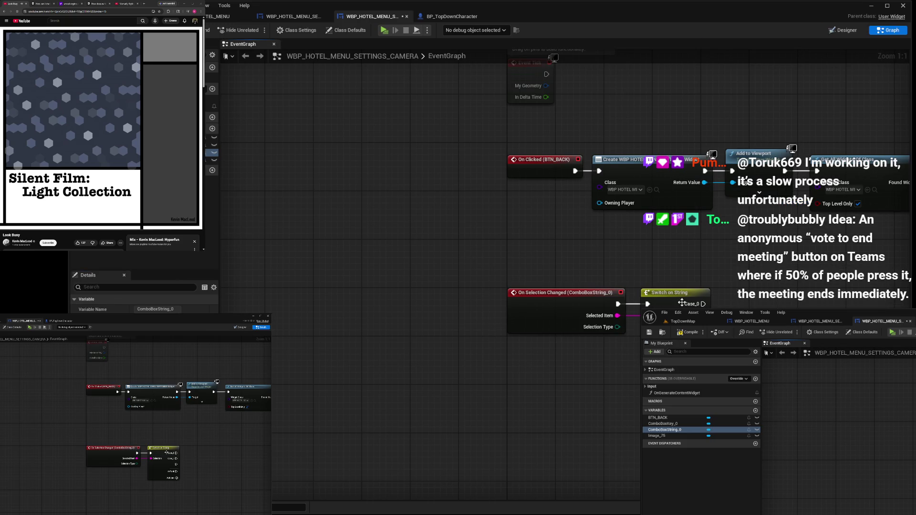
click(664, 300)
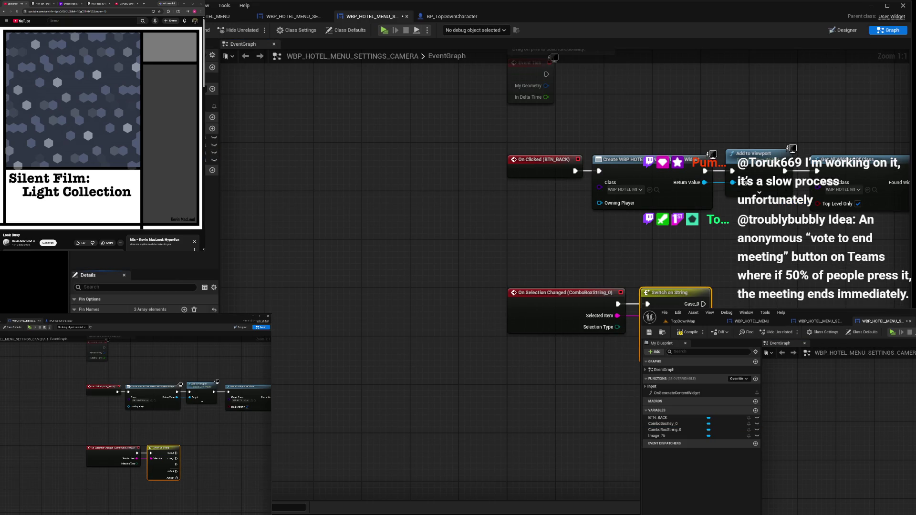
click(307, 271)
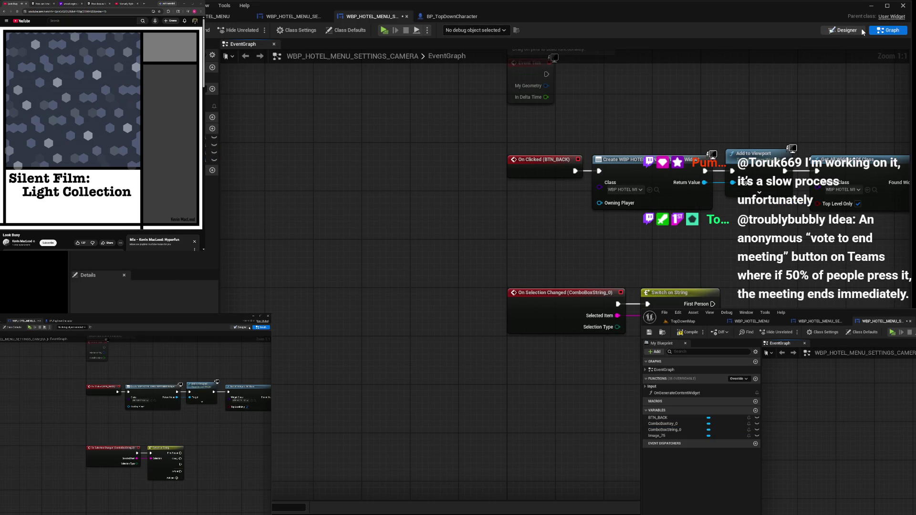
Name the second case Third Person Behind, copied from the combo box options
click(843, 30)
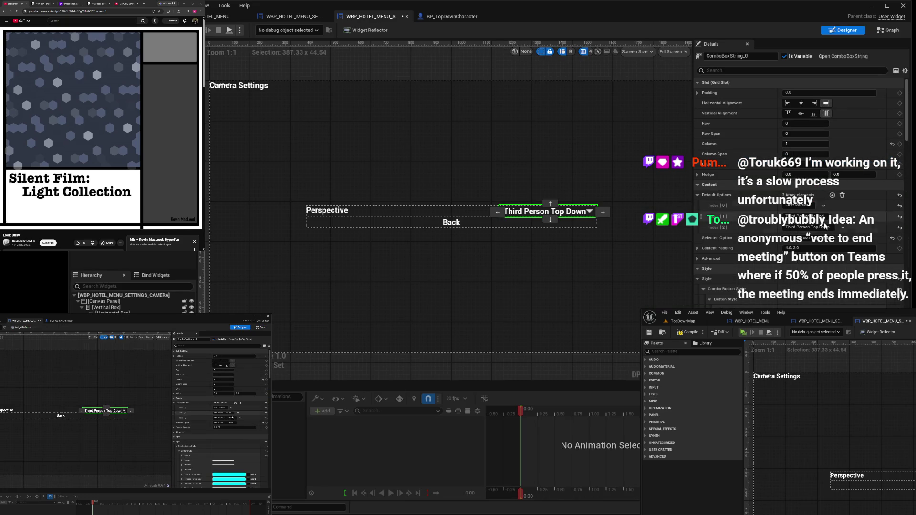
click(826, 216)
click(888, 30)
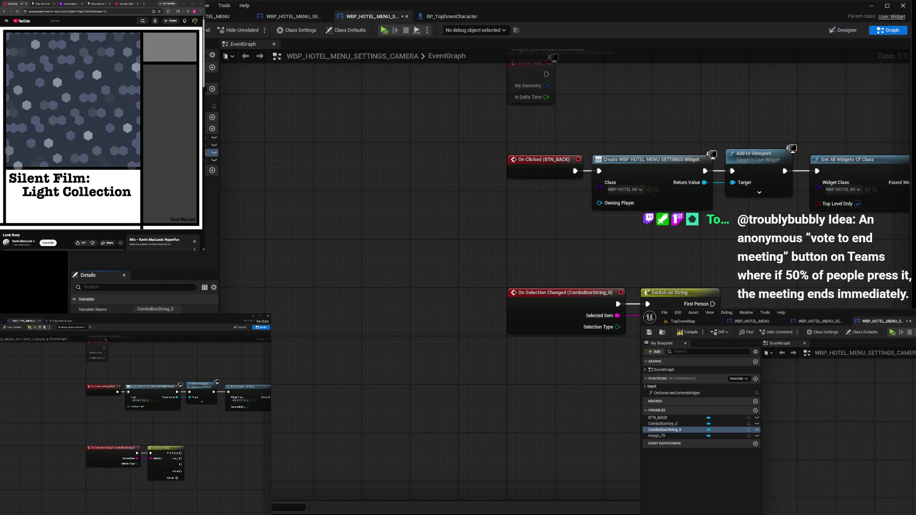
click(158, 470)
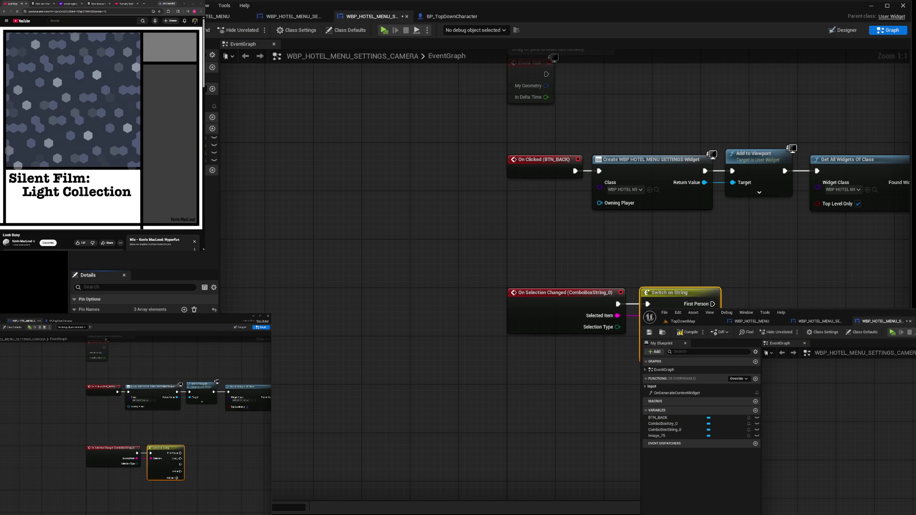
click(376, 330)
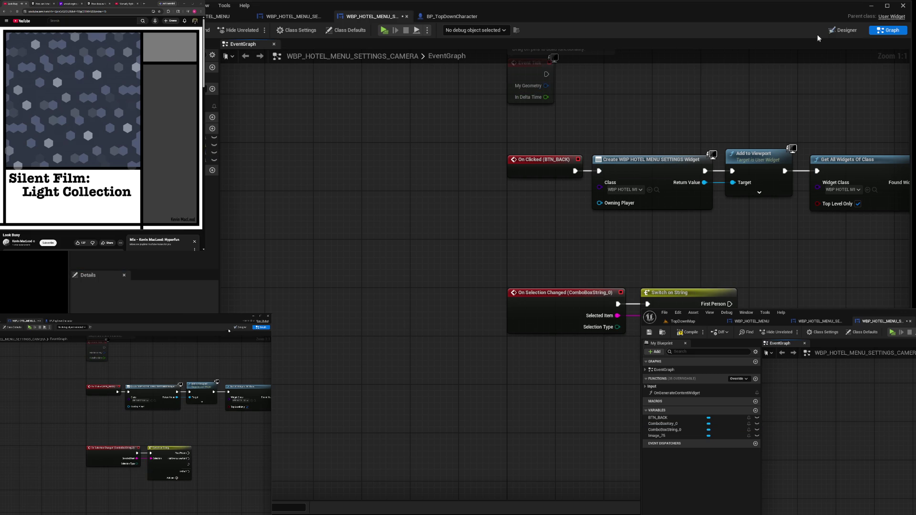
Name the third case Third Person Top Down, copied from the combo box options
click(842, 31)
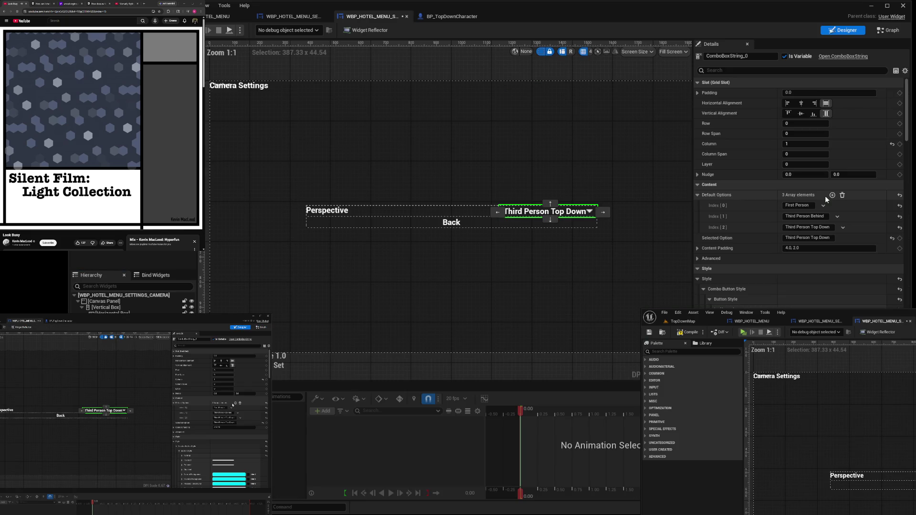
click(829, 228)
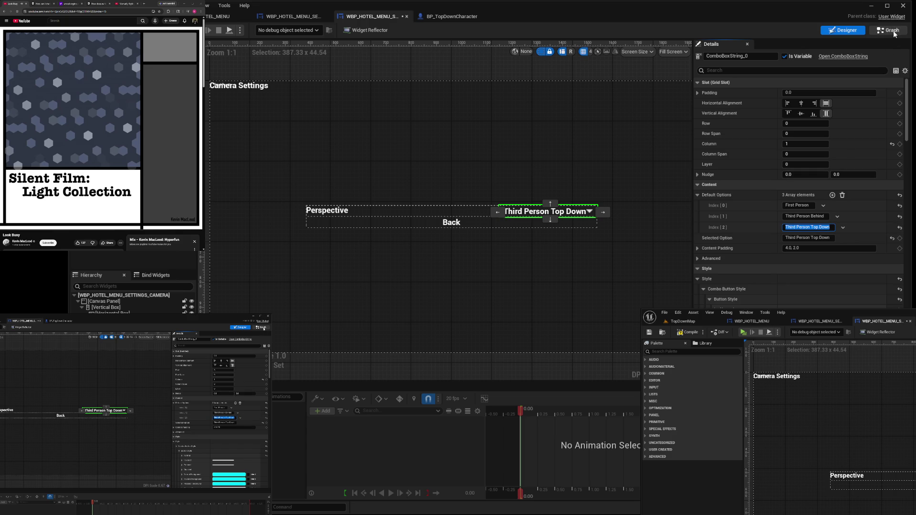
click(888, 31)
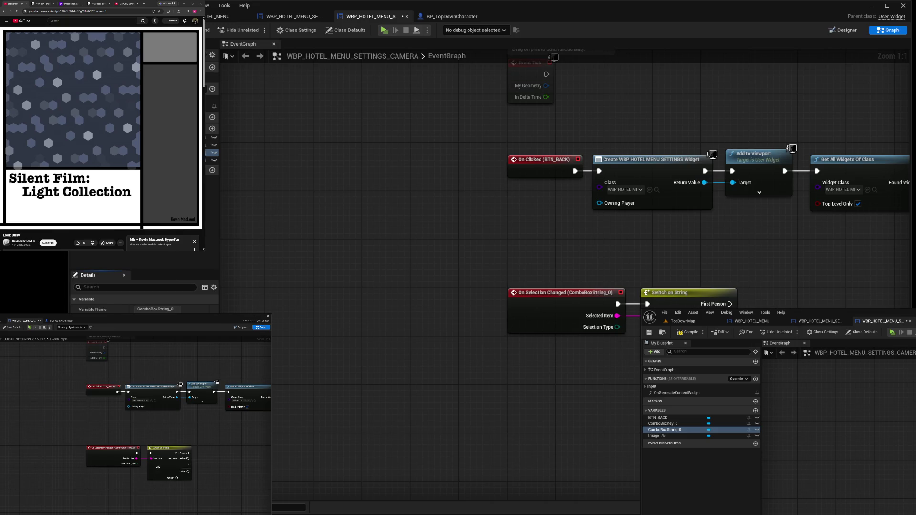
click(663, 335)
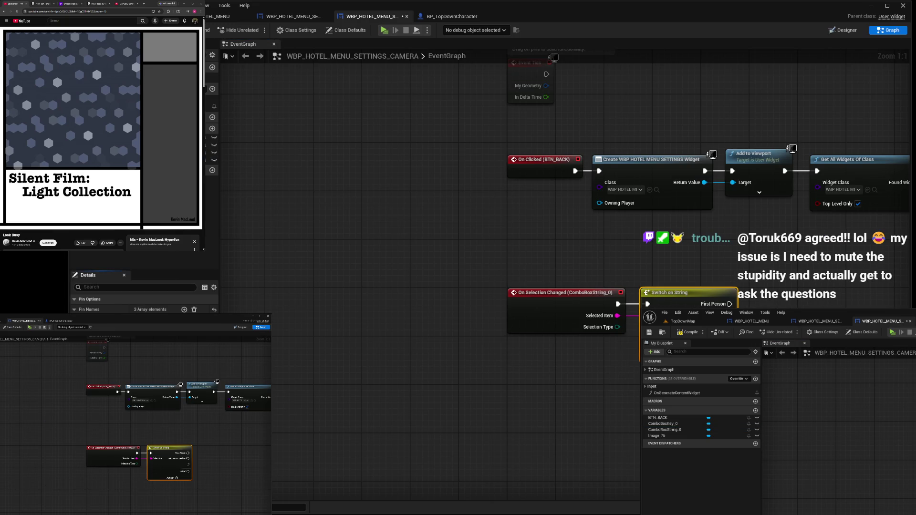
click(426, 364)
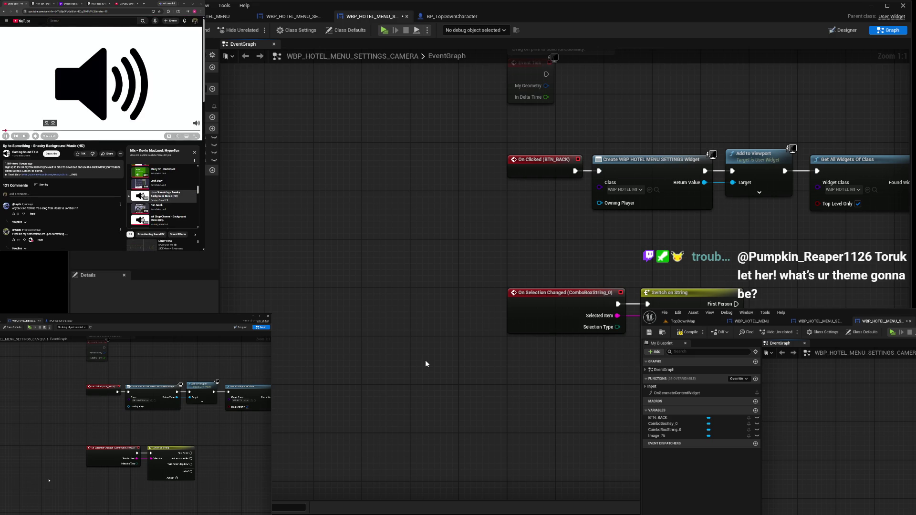
mouse_move(618, 386)
mouse_down()
mouse_move(577, 377)
mouse_move(421, 379)
mouse_up()
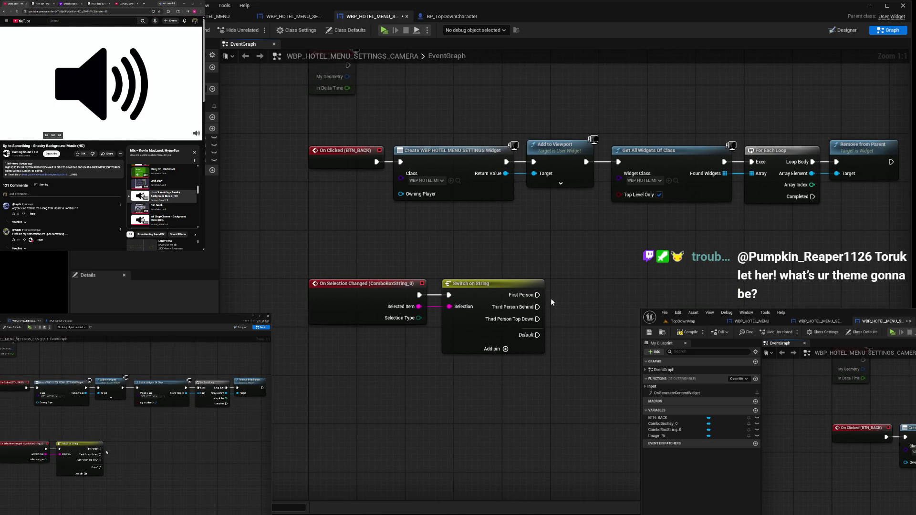
Paste a Get Player Controller node (Player Index 0) beside the Switch on String, cancelling a trial connection
mouse_move(528, 295)
mouse_down()
mouse_move(593, 305)
mouse_move(607, 290)
mouse_up()
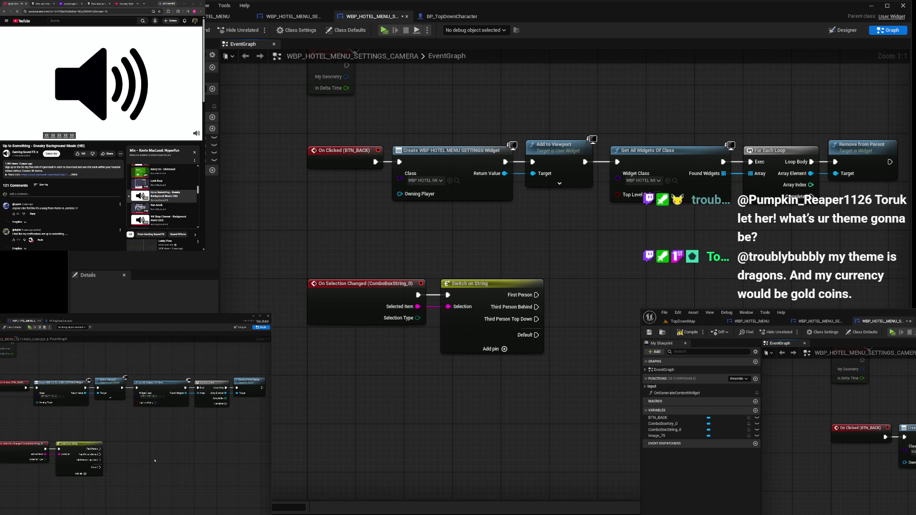
key(ctrl+v)
drag(691, 300, 711, 314)
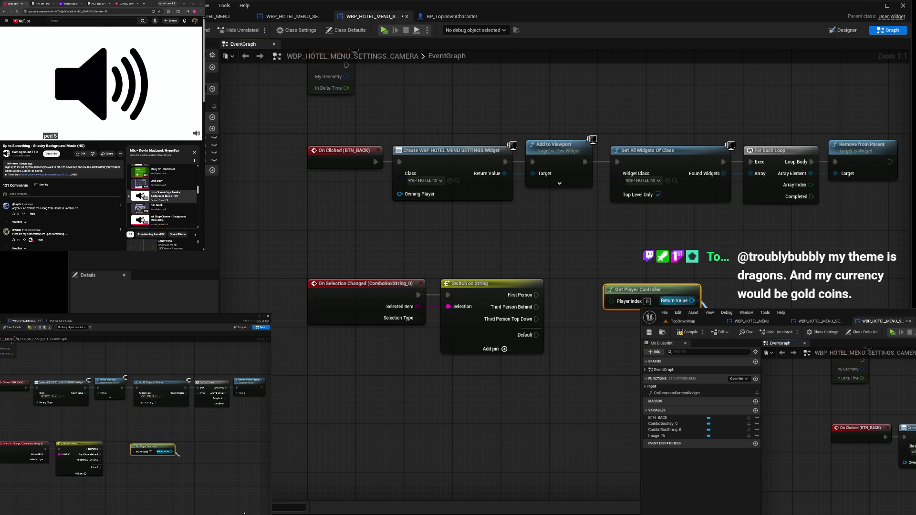
key(Escape)
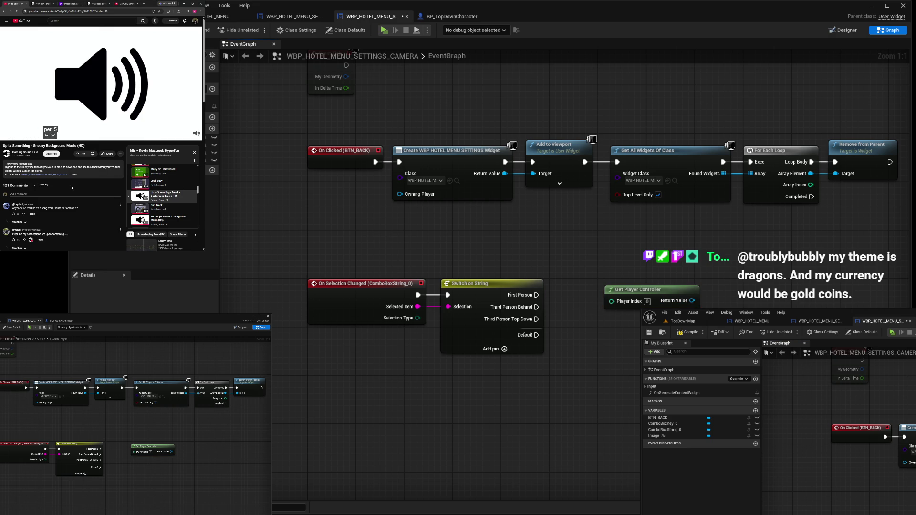
scroll(161, 193, down, 3)
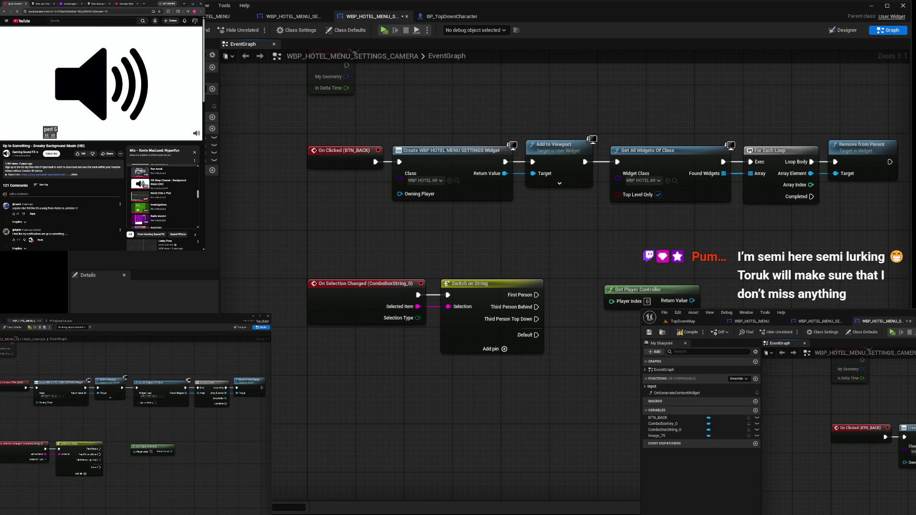
click(127, 4)
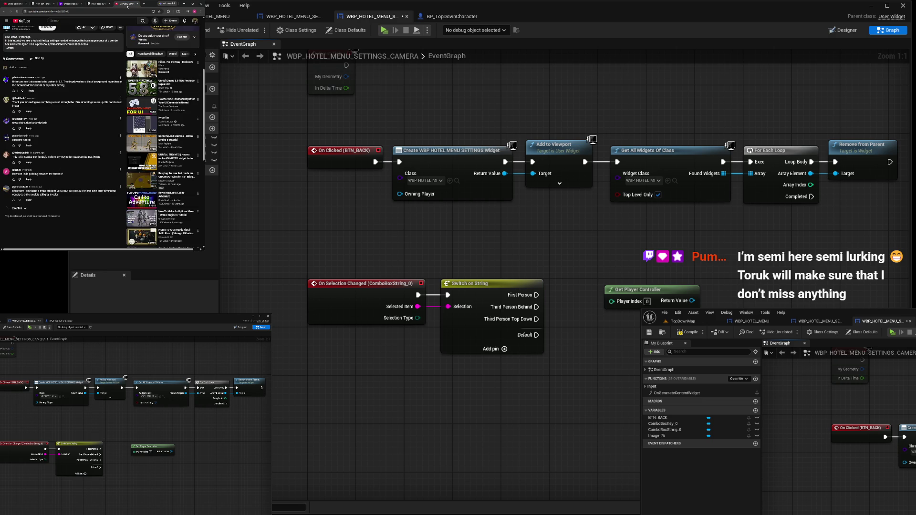
Search 'unreal engine get player character', open the first documentation result, then paste a Get Player Pawn node
key(ctrl+w)
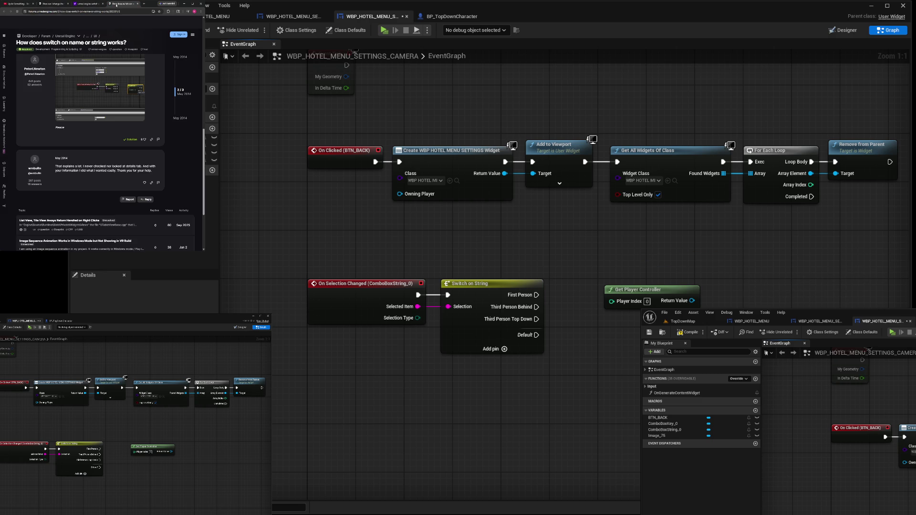
click(119, 10)
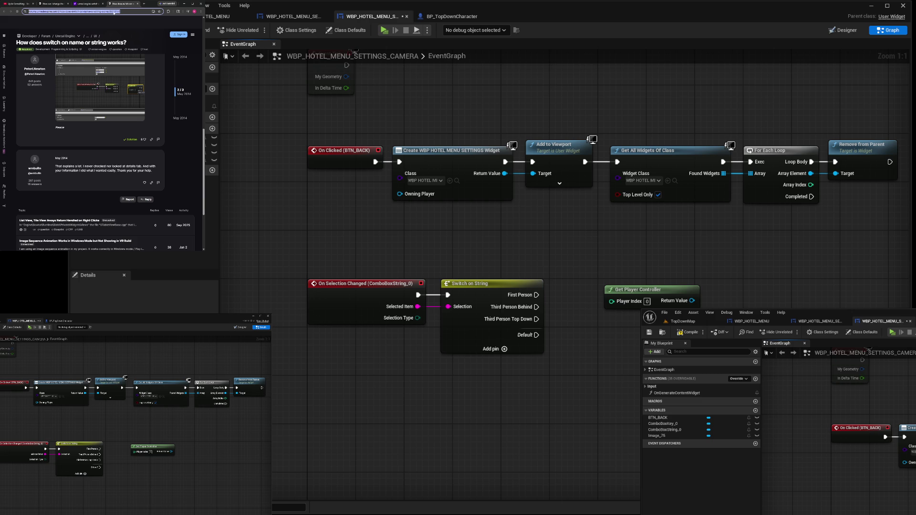
text(unreal engine get player c)
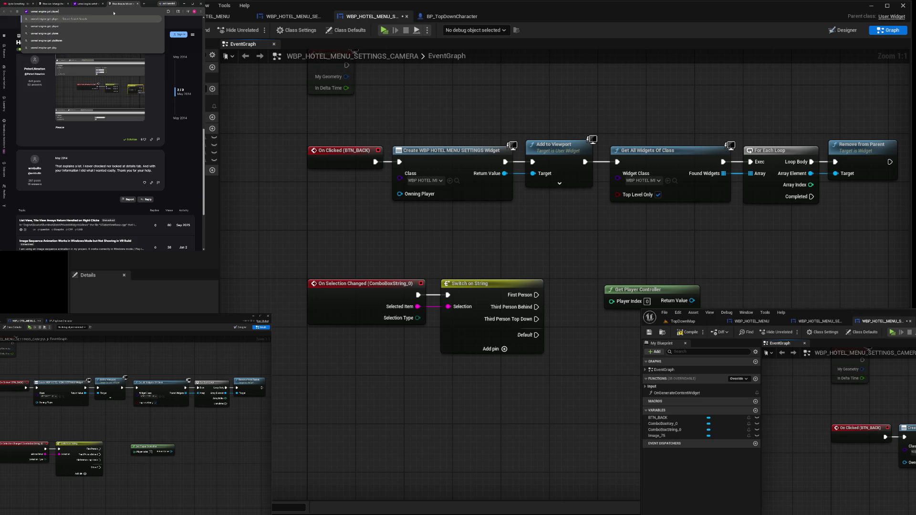
text(haracte)
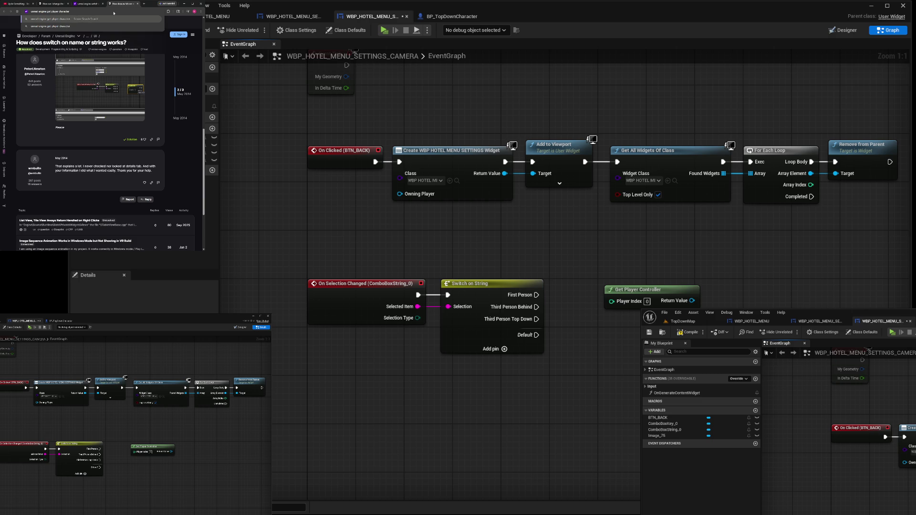
text(r)
key(Return)
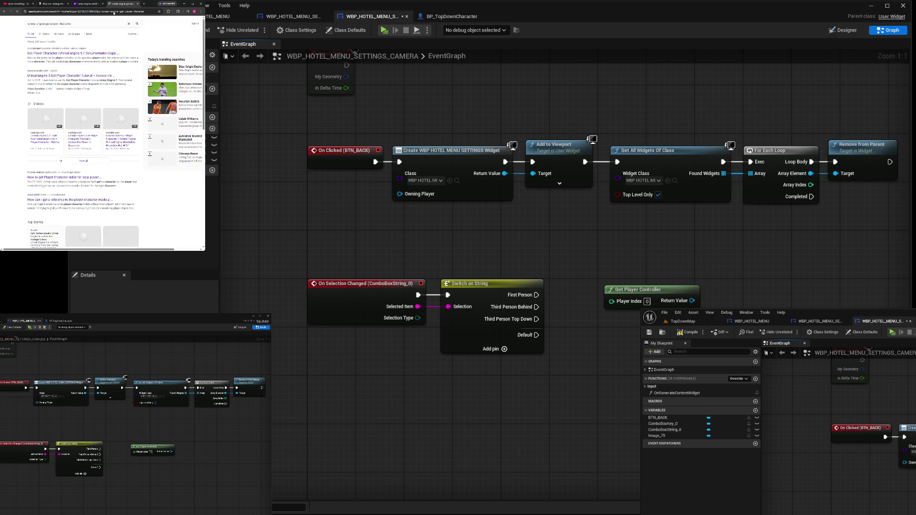
click(55, 54)
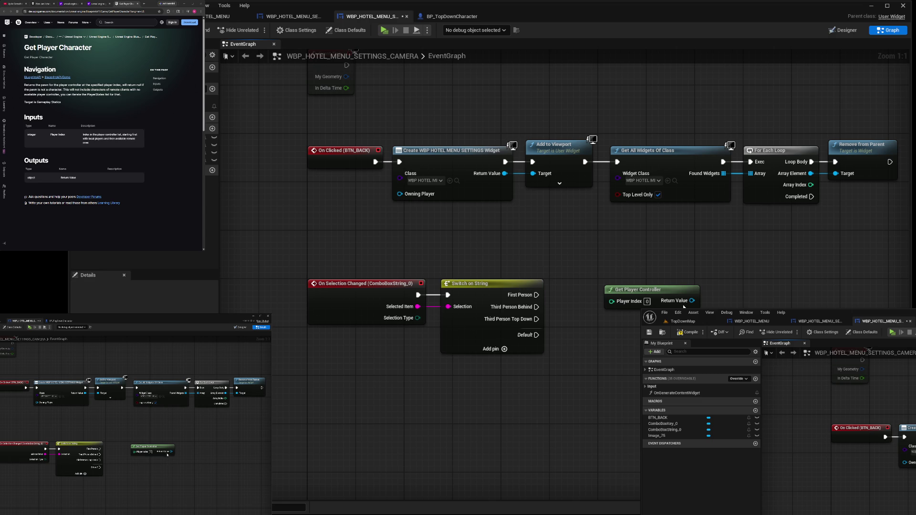
key(ctrl+v)
Delete Get Player Controller and start a node fed by Get Player Pawn's output
click(663, 293)
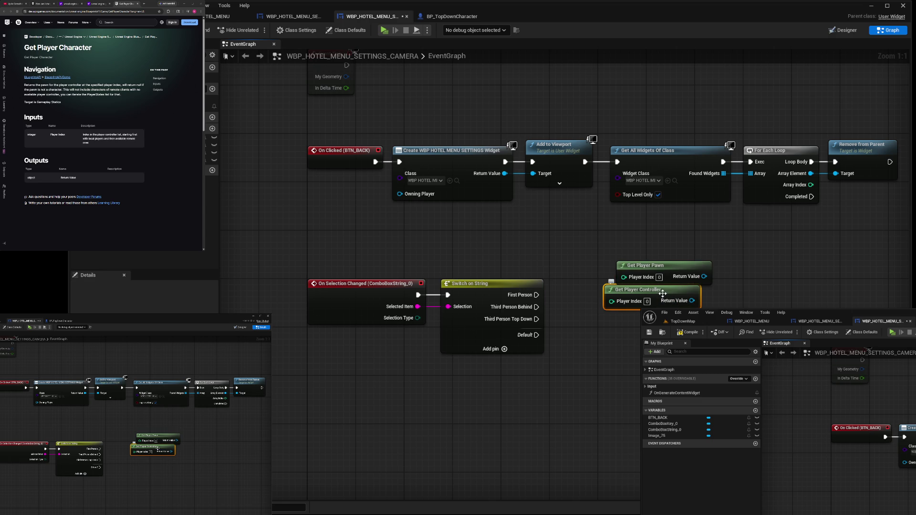
key(Delete)
mouse_move(669, 267)
mouse_down()
mouse_move(542, 256)
mouse_move(609, 296)
mouse_up()
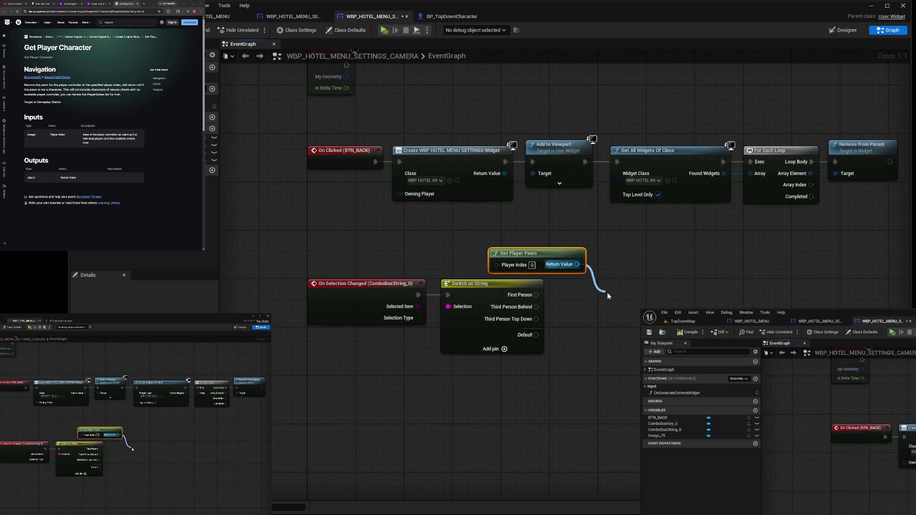
drag(608, 296, 639, 277)
Wire Cast To BP_TopDownCharacter between On Selection Changed and Switch on String, and tidy the nodes
mouse_move(470, 284)
mouse_down()
mouse_move(597, 313)
mouse_move(771, 296)
mouse_up()
mouse_move(683, 284)
mouse_down()
mouse_move(537, 296)
mouse_move(751, 306)
mouse_up()
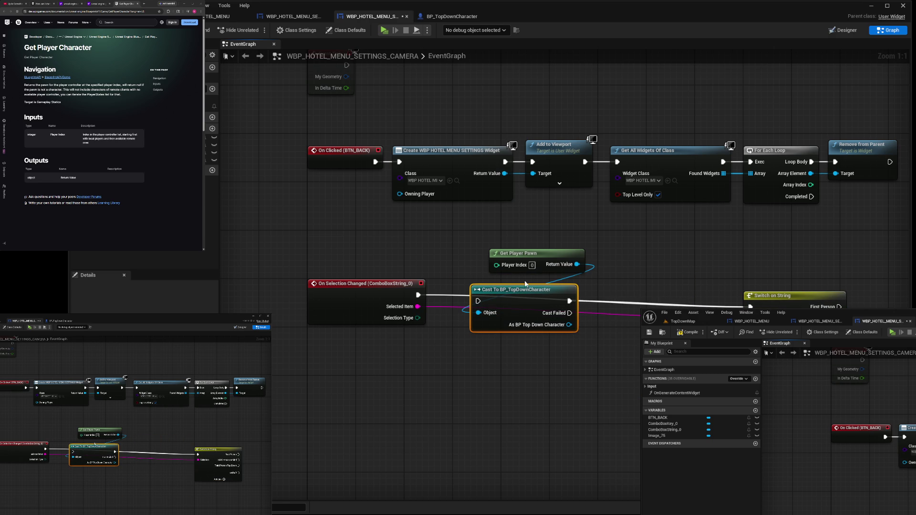
drag(419, 295, 480, 301)
drag(521, 258, 376, 252)
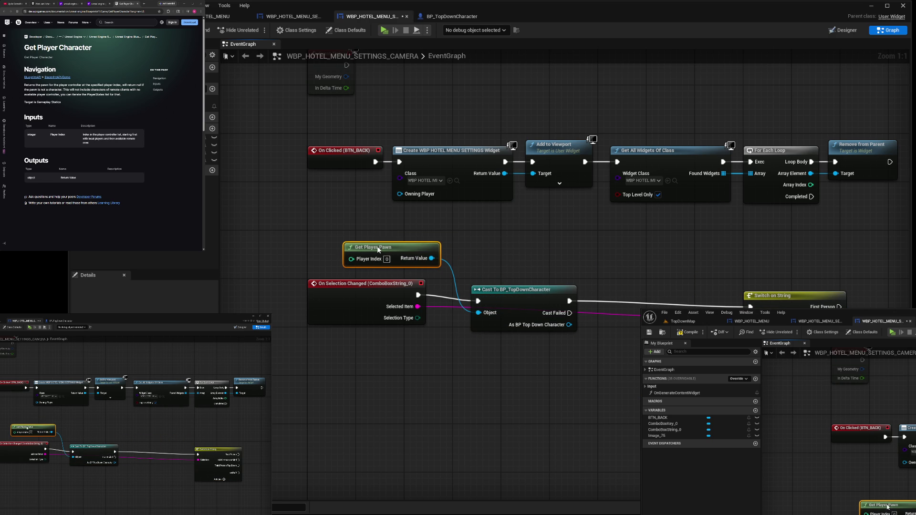
mouse_move(792, 305)
mouse_down()
mouse_move(790, 296)
mouse_move(786, 302)
mouse_up()
drag(525, 298, 524, 292)
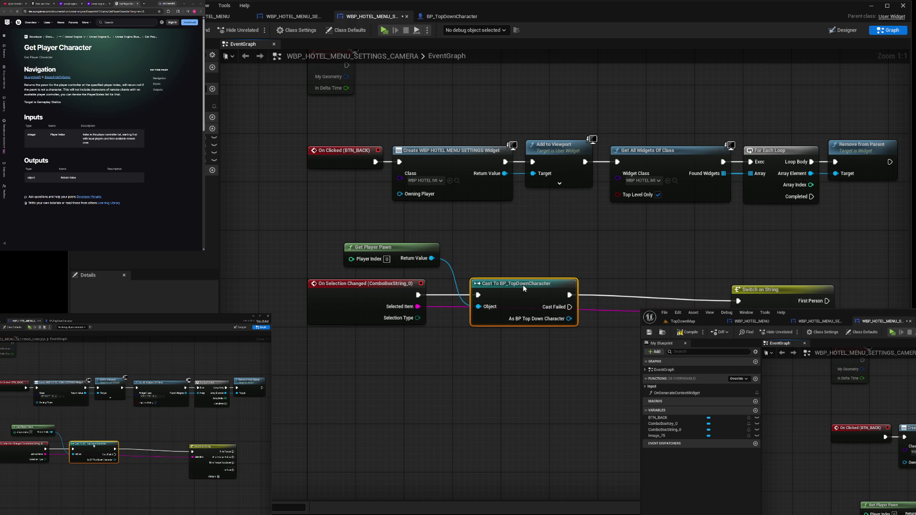
mouse_move(777, 299)
mouse_down()
mouse_move(644, 293)
mouse_move(656, 292)
mouse_up()
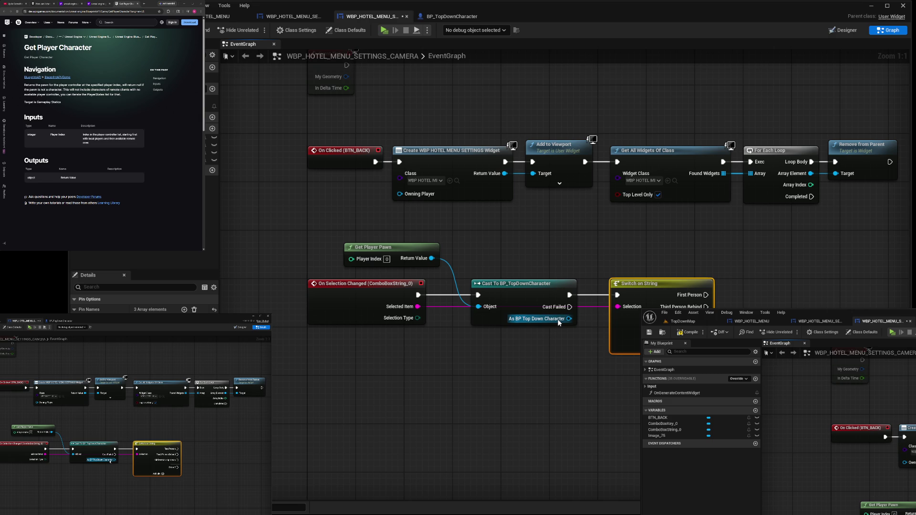
Drag a link from the cast's character output, then view BP_TopDownCharacter's EventGraph
drag(560, 323, 754, 296)
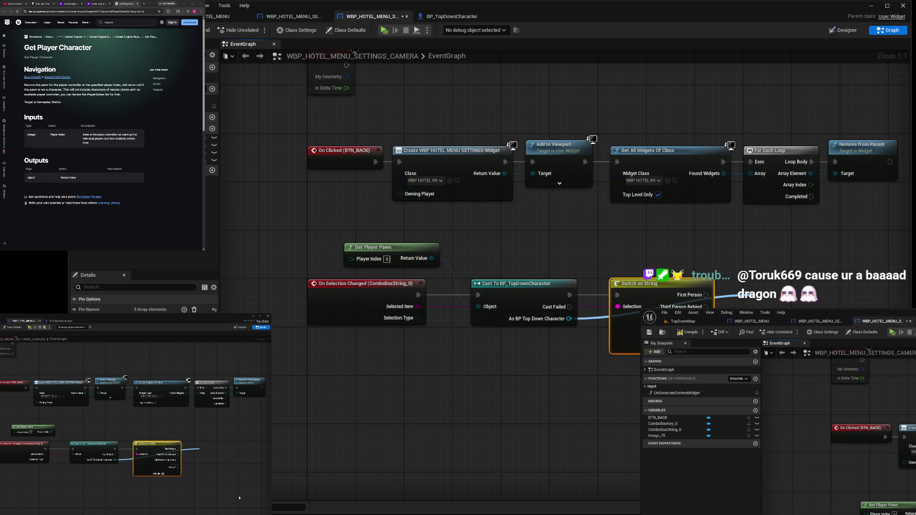
click(825, 405)
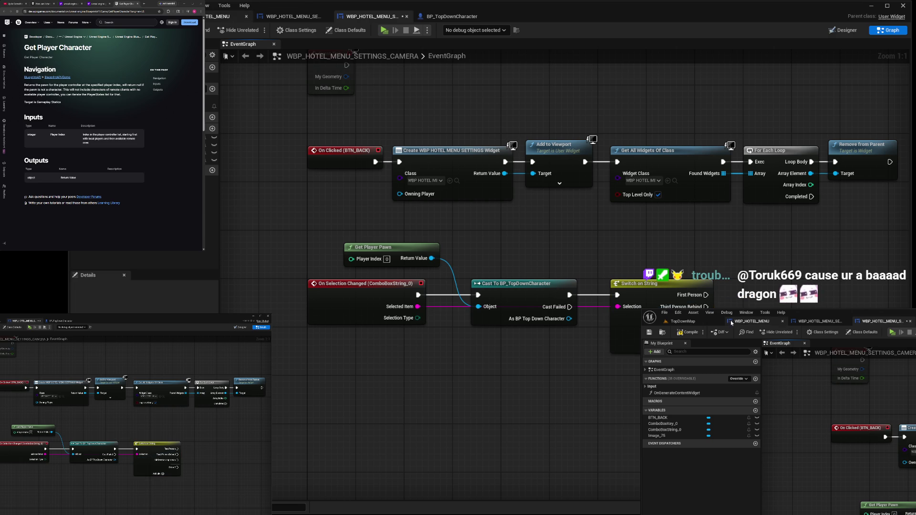
click(448, 17)
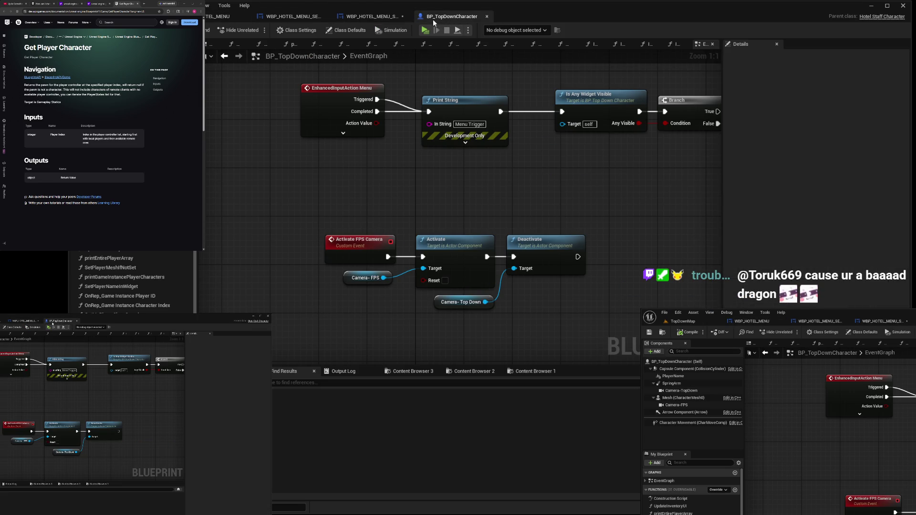
From As BP Top Down Character, add the Activate FPS Camera call and trigger it from the First Person case
click(371, 16)
drag(568, 319, 729, 285)
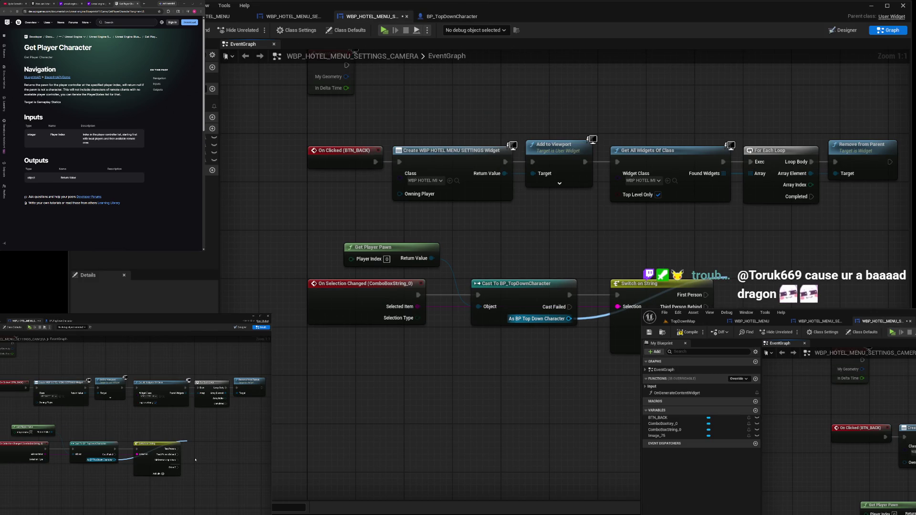
click(751, 283)
drag(751, 284, 788, 283)
drag(706, 295, 769, 295)
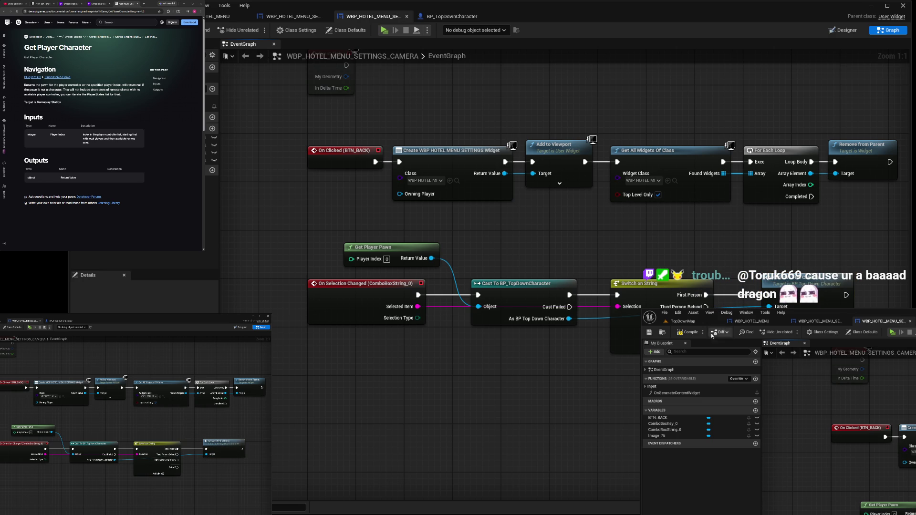
click(138, 17)
click(384, 16)
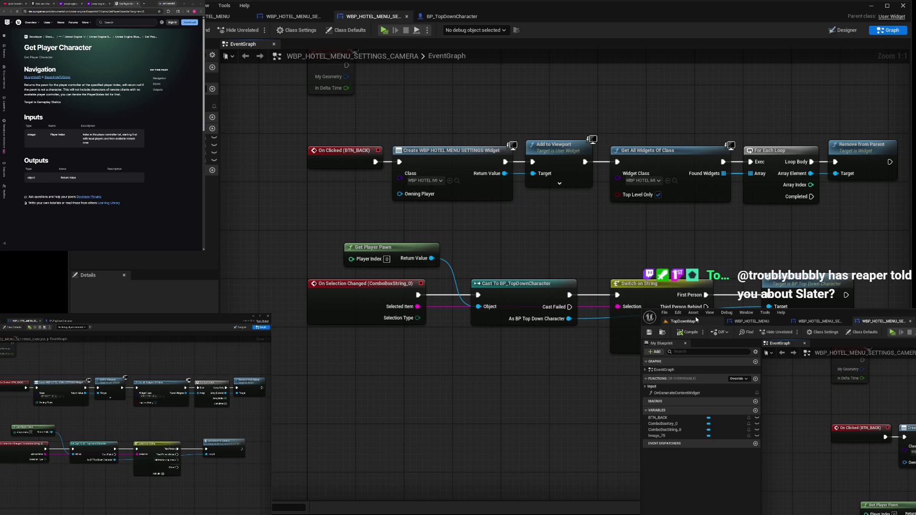
Play TopDownMap in the editor, walk the character into the room and back out, then stop
click(696, 320)
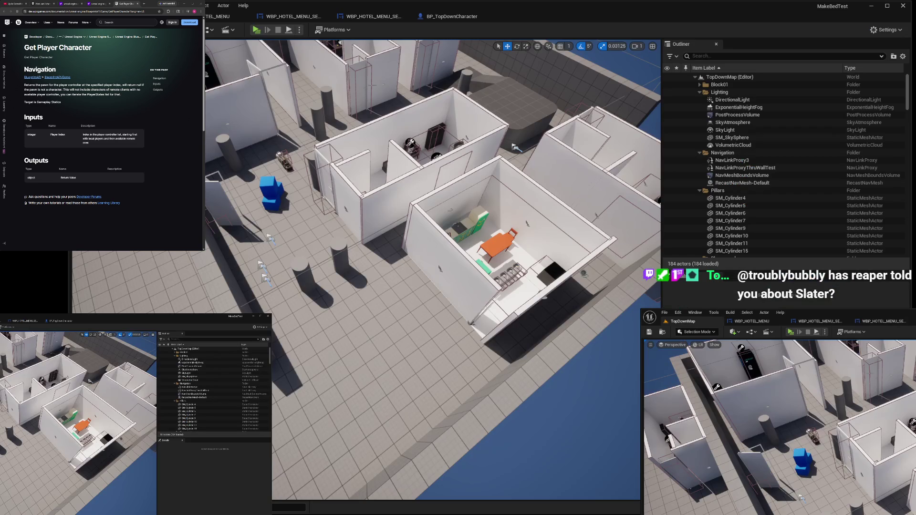
click(256, 30)
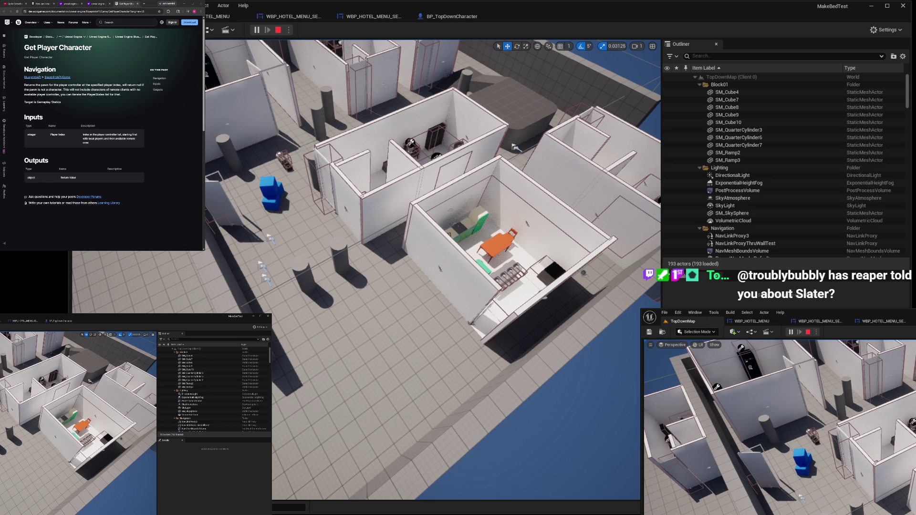
click(312, 212)
click(413, 220)
click(471, 260)
click(308, 216)
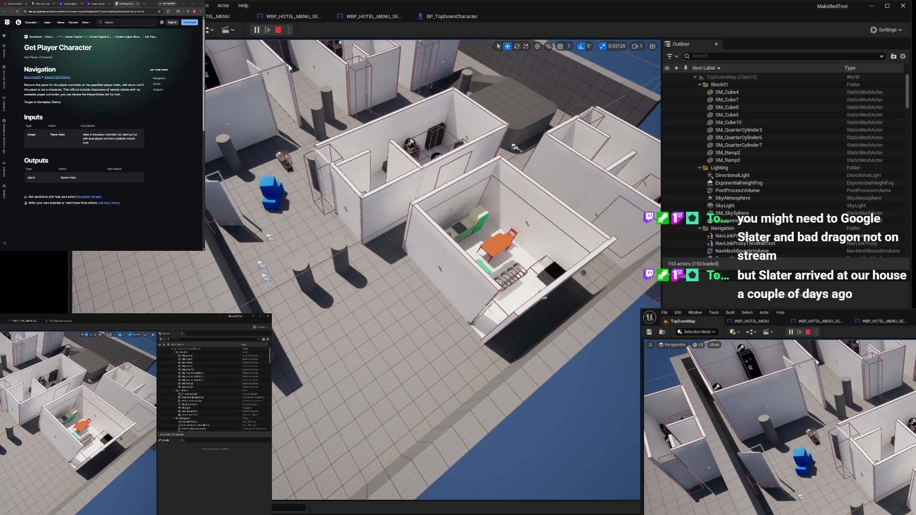
click(278, 30)
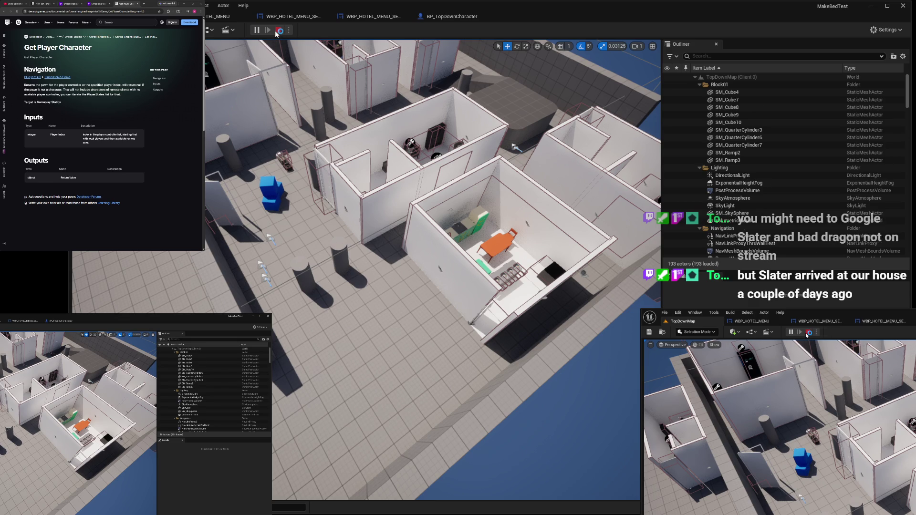
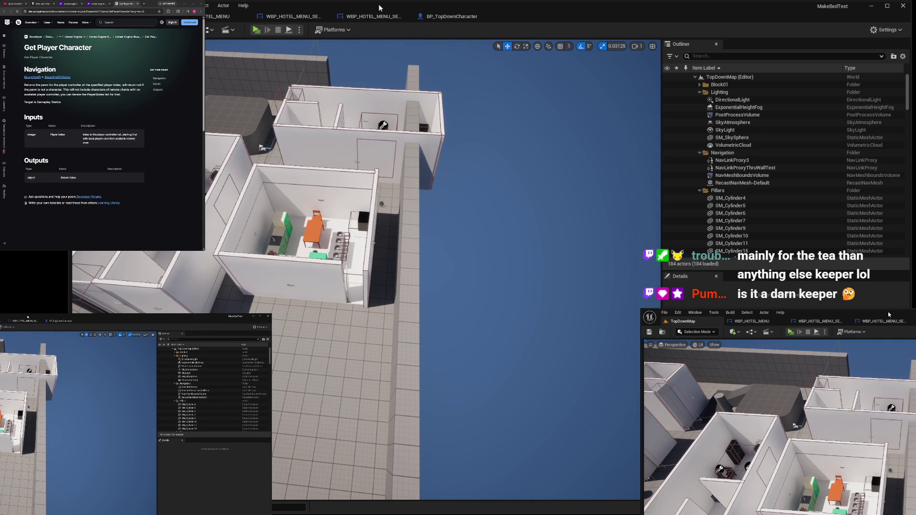
Open BP_TopDownCharacter's Viewport preview, zoomed out and panned so the whole character is visible
click(436, 16)
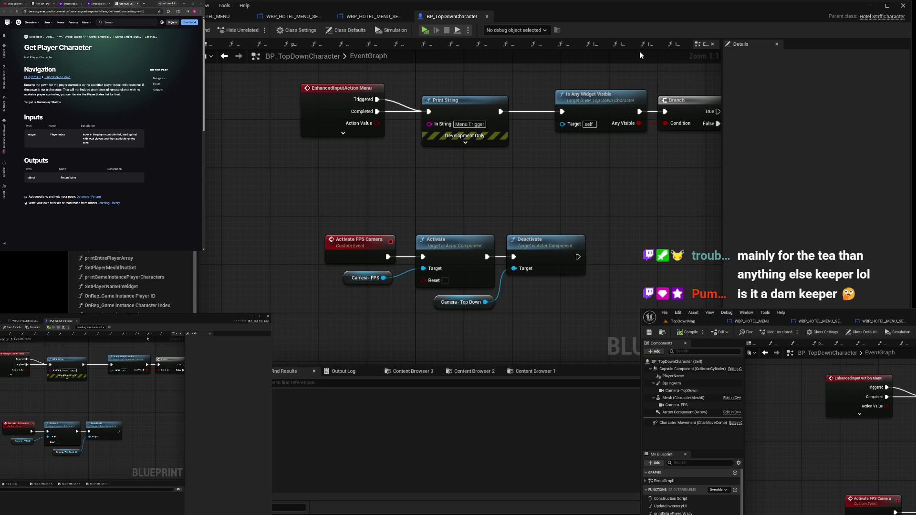
click(210, 46)
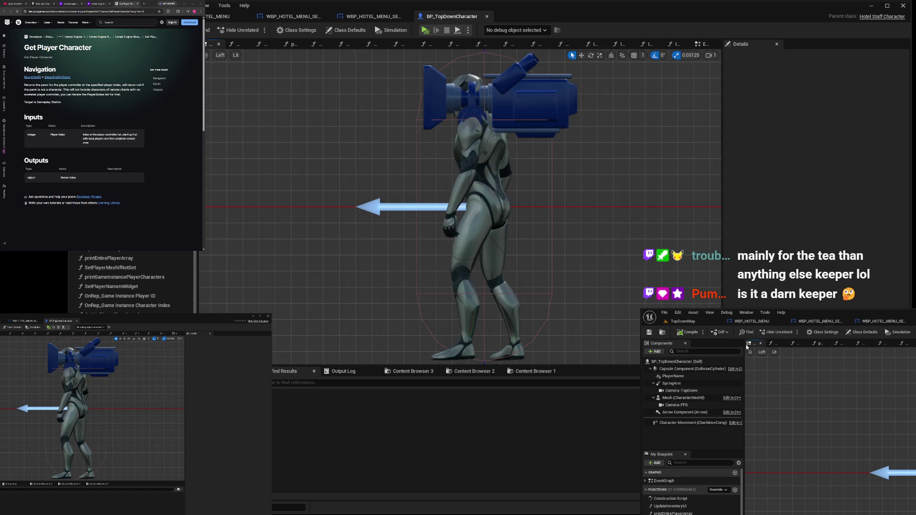
scroll(460, 203, down, 3)
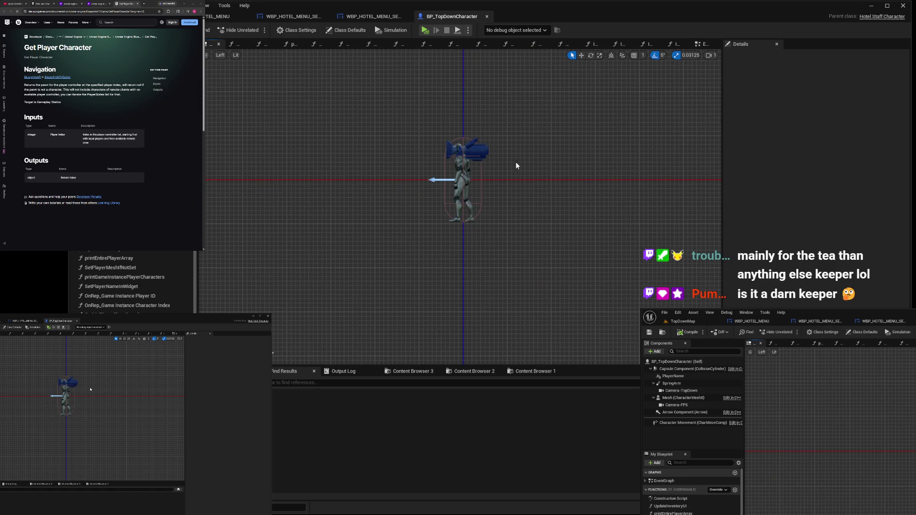
scroll(517, 164, down, 1)
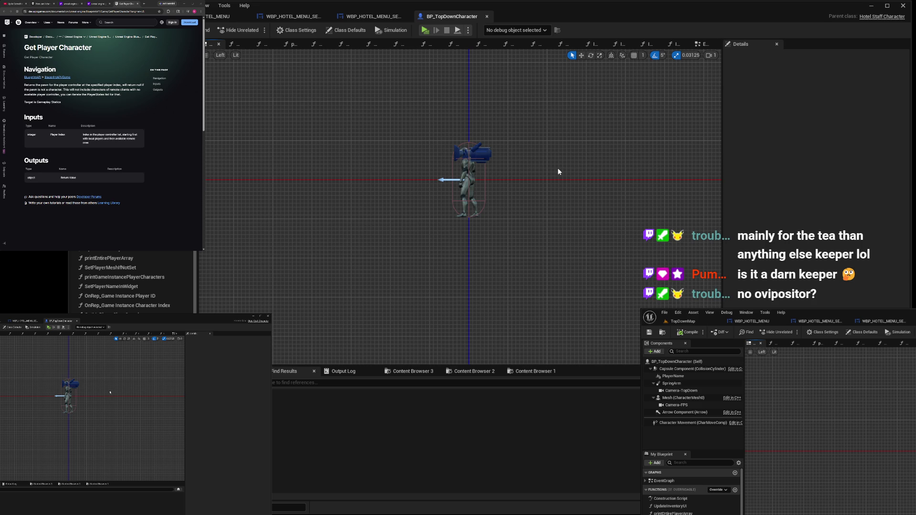
scroll(588, 161, down, 1)
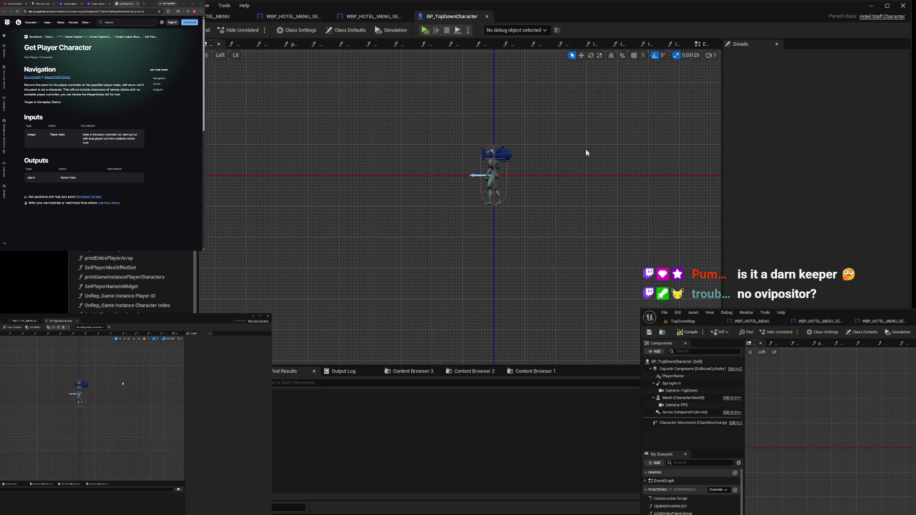
mouse_move(566, 169)
mouse_down()
mouse_move(471, 328)
mouse_move(477, 200)
mouse_up()
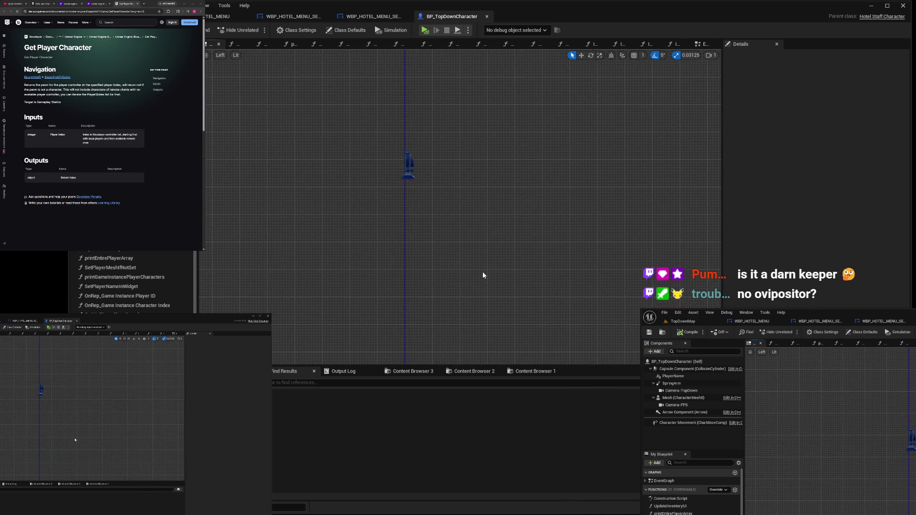
drag(506, 162, 408, 145)
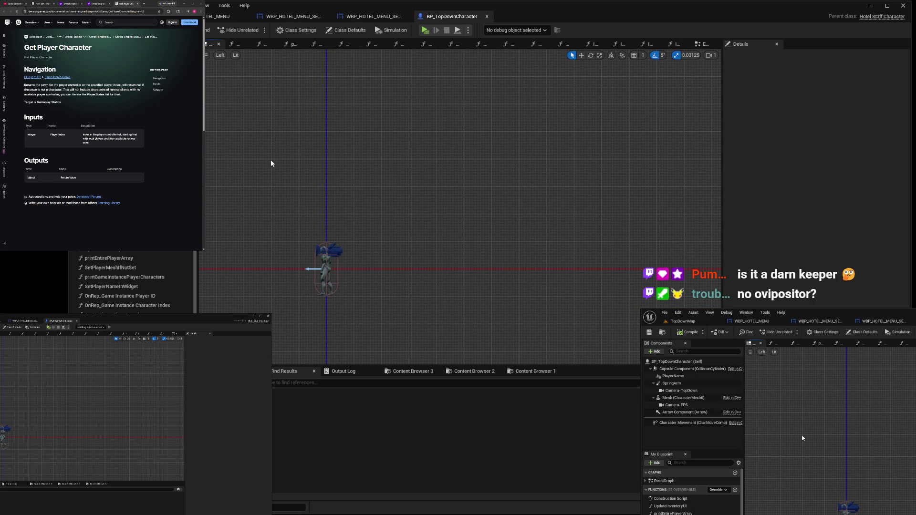
Add a Camera component named Camera under the character's Mesh
click(684, 397)
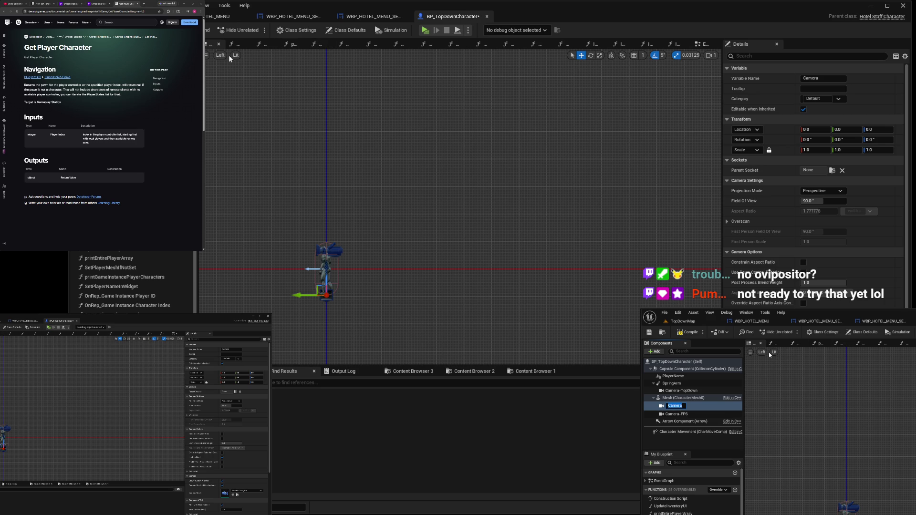
key(Return)
key(alt+j)
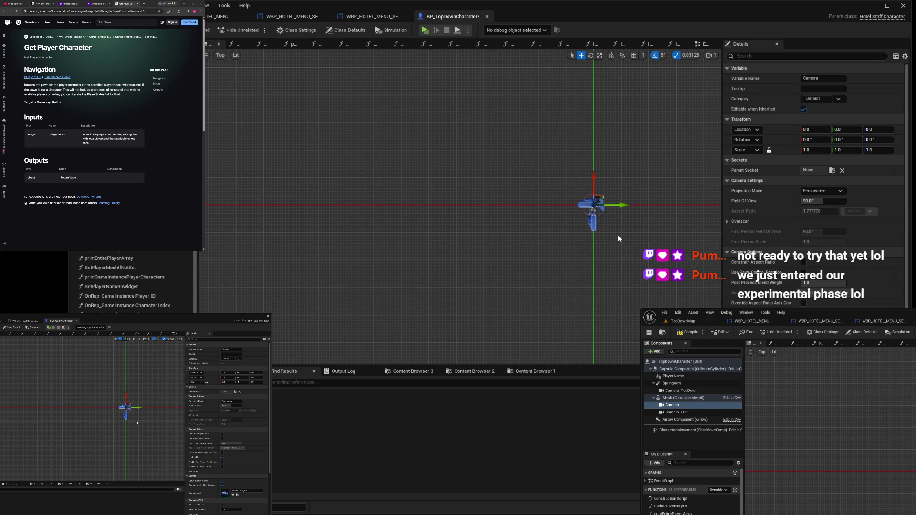
Set the Camera's Z rotation to 90
click(887, 140)
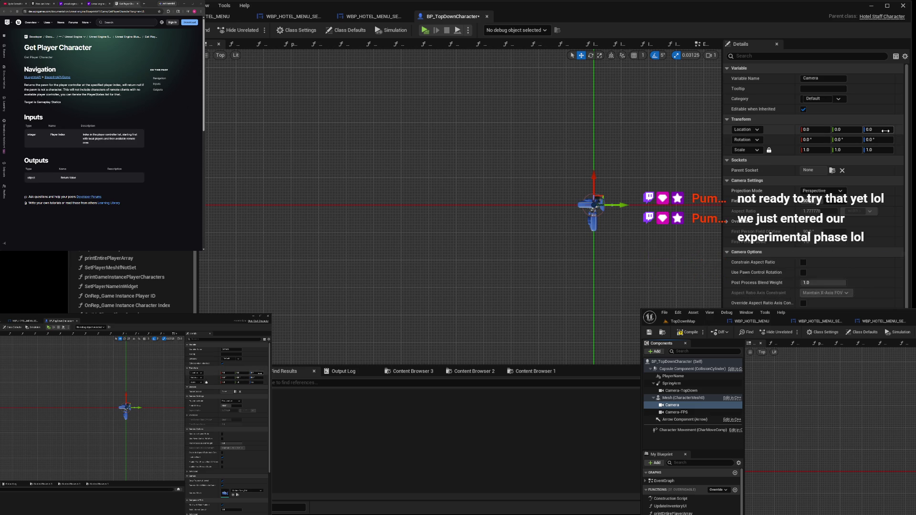
text(90)
key(Return)
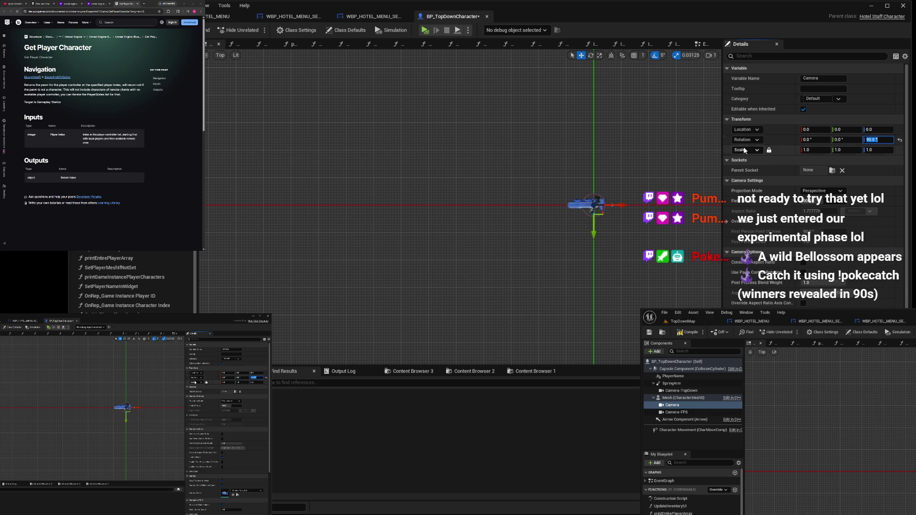
click(220, 63)
key(alt+k)
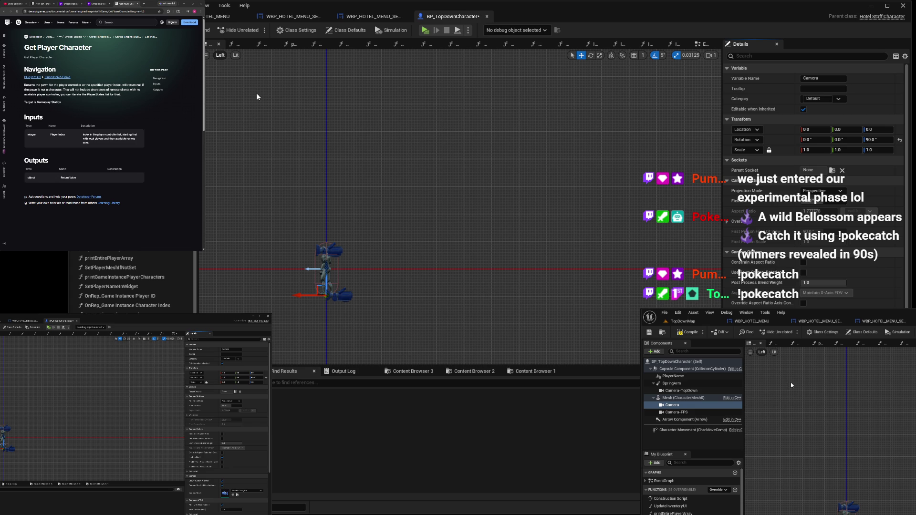
Move the camera to location Z 300 and Y about -188, above and behind the character
key(alt+shift+j)
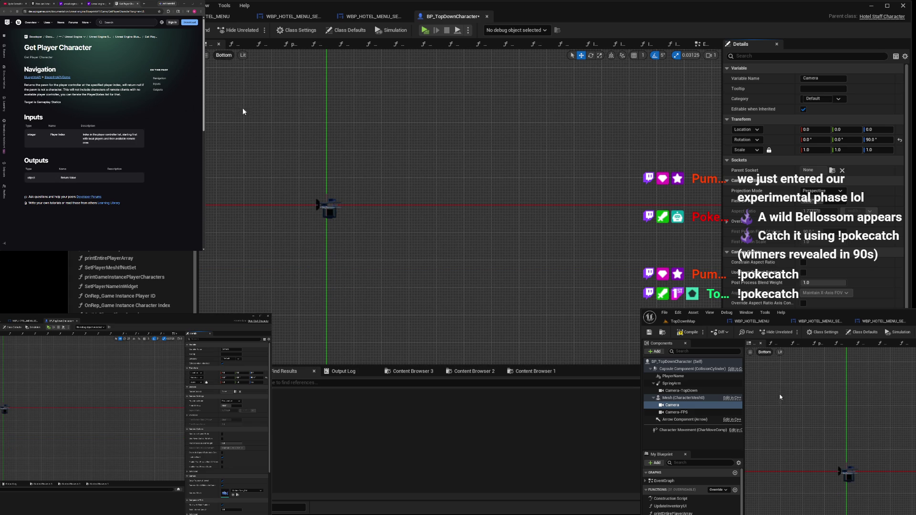
key(alt+shift+h)
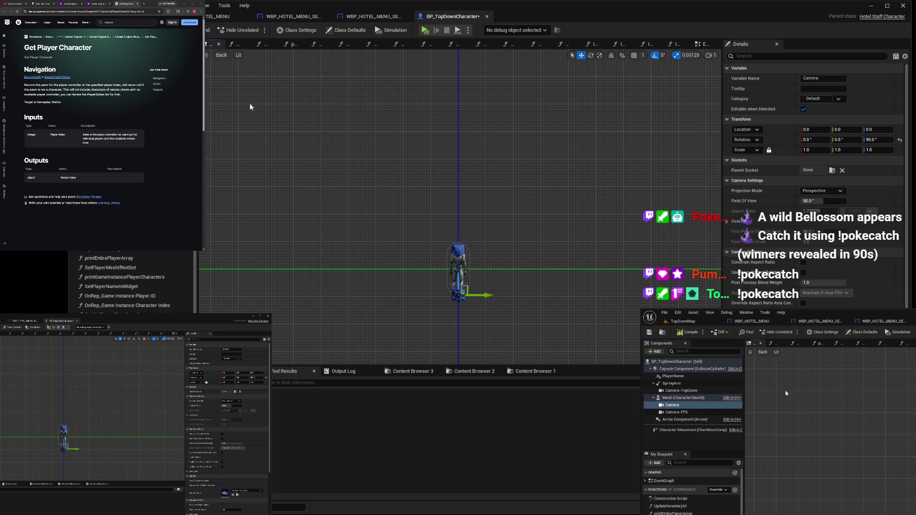
drag(456, 278, 461, 196)
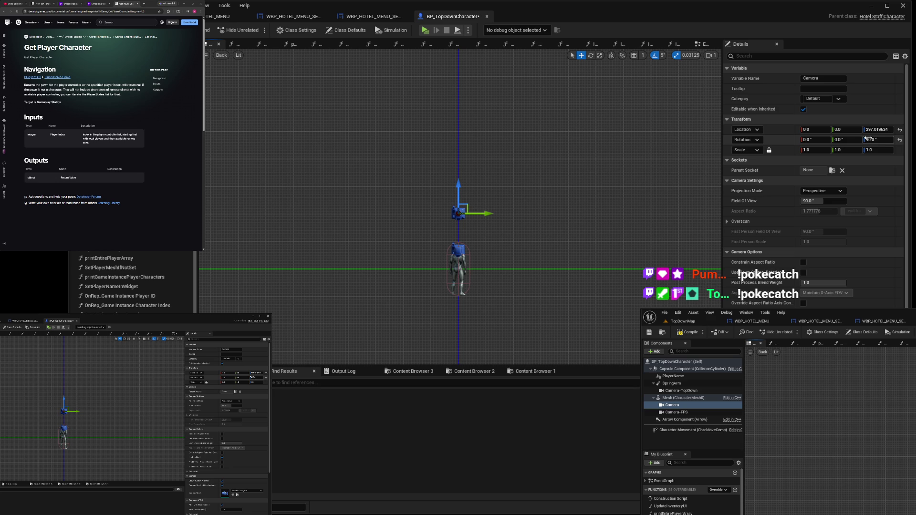
click(879, 130)
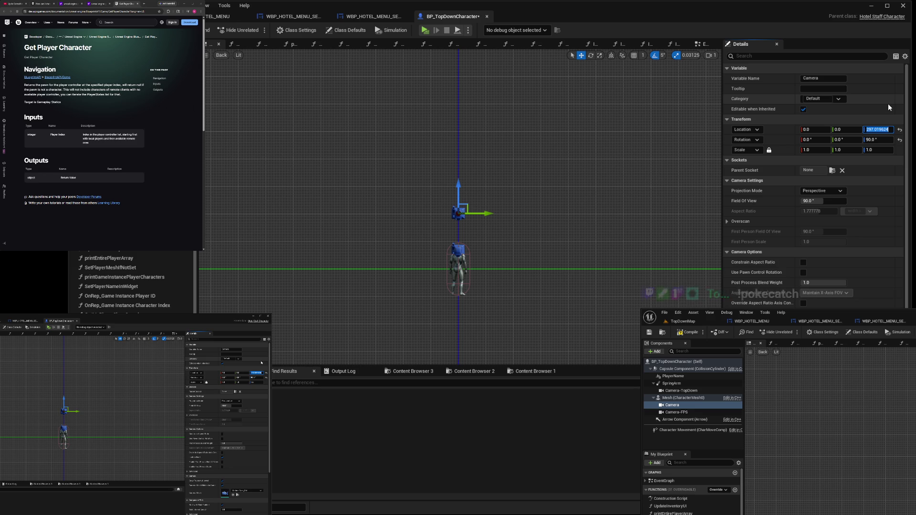
text(300)
key(Return)
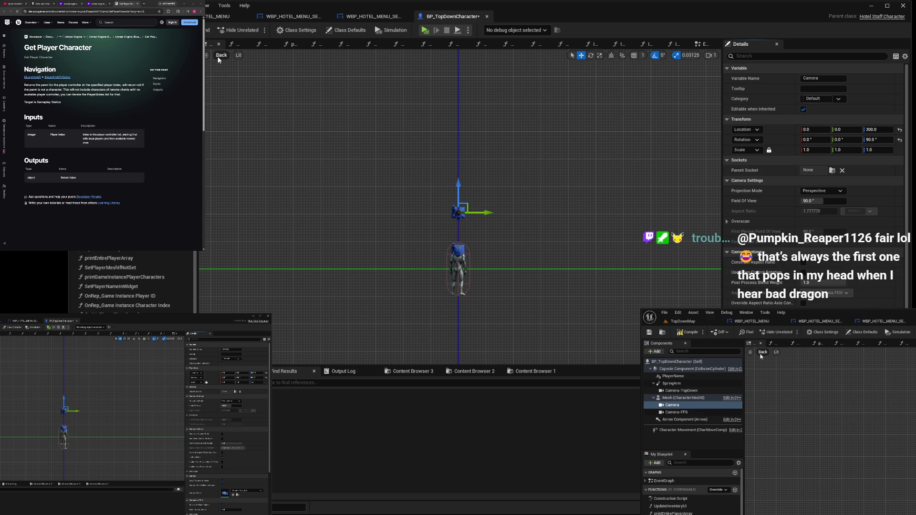
key(alt+k)
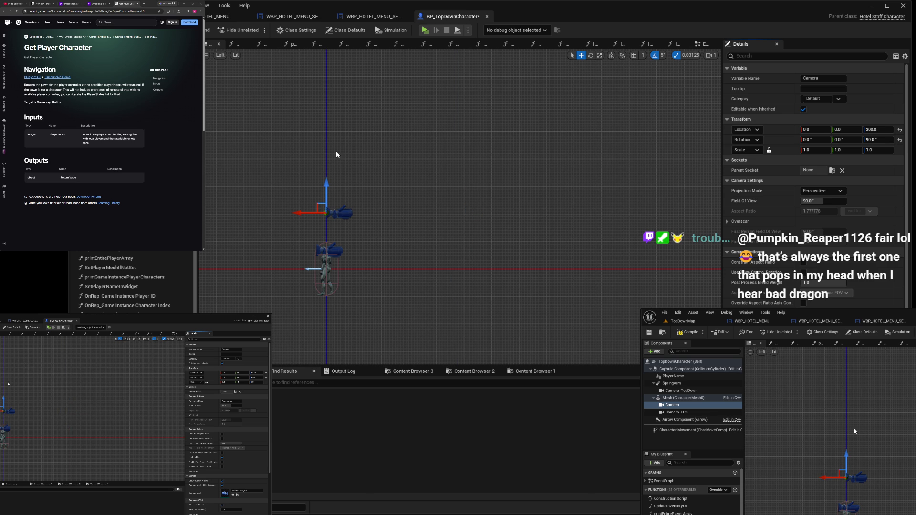
drag(307, 212, 360, 212)
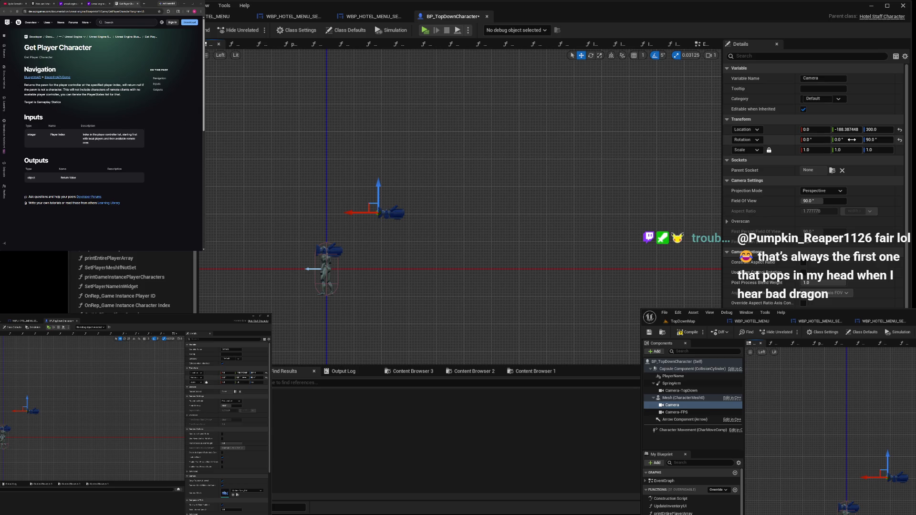
click(811, 139)
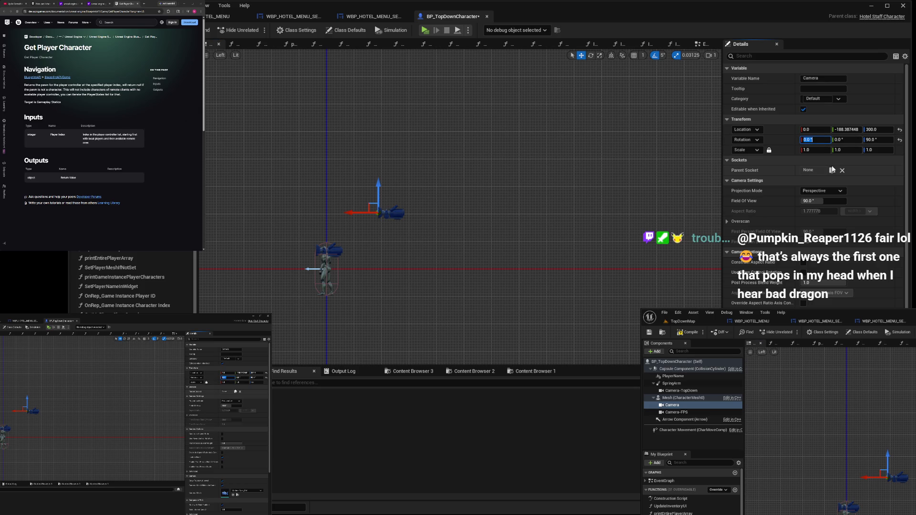
text(25)
key(Return)
text(25)
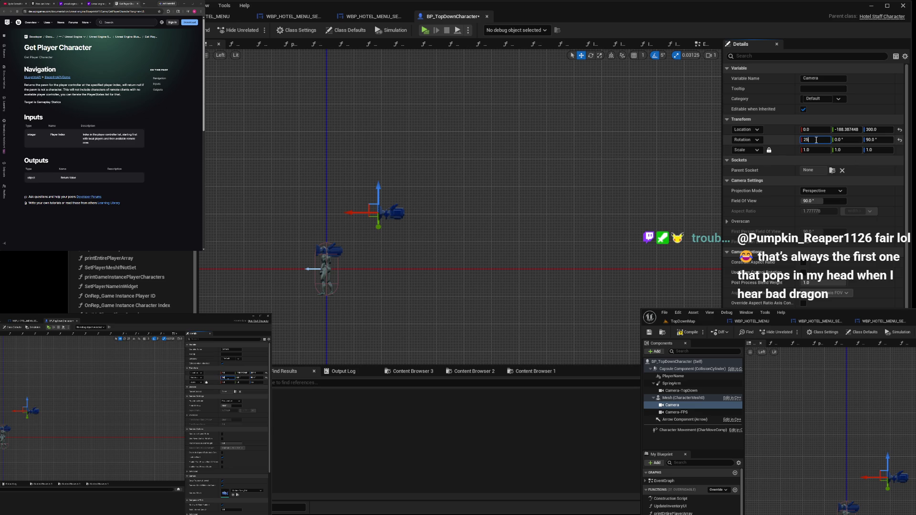
double_click(817, 140)
text(0)
key(Return)
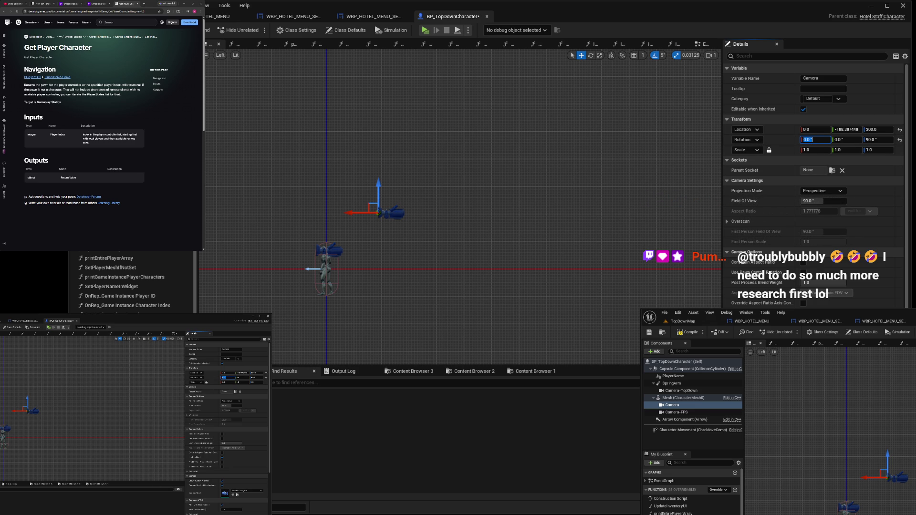
click(17, 3)
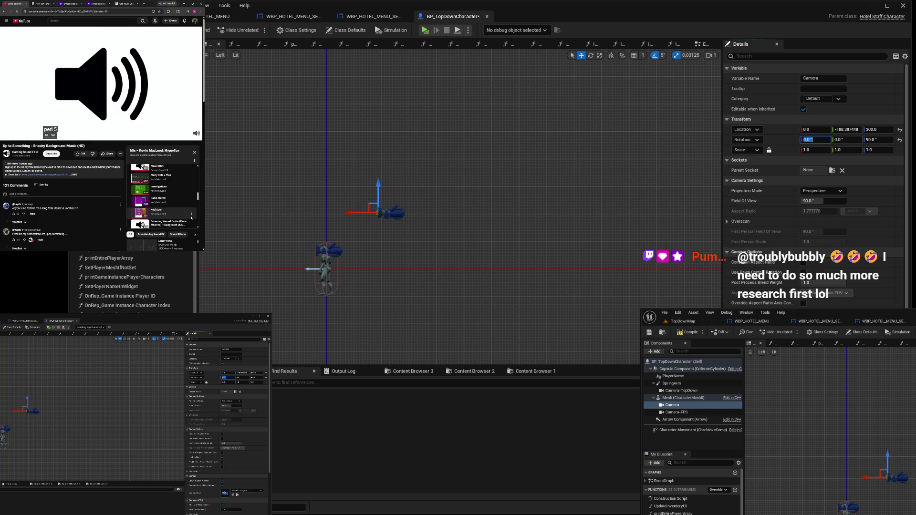
click(178, 177)
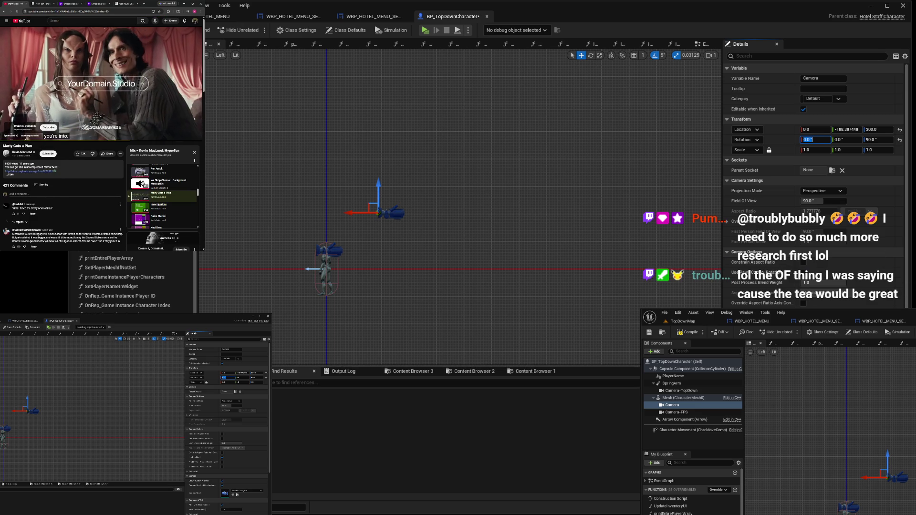
Set the Camera's rotation to 0, -45, 90 and save BP_TopDownCharacter
click(192, 125)
key(Return)
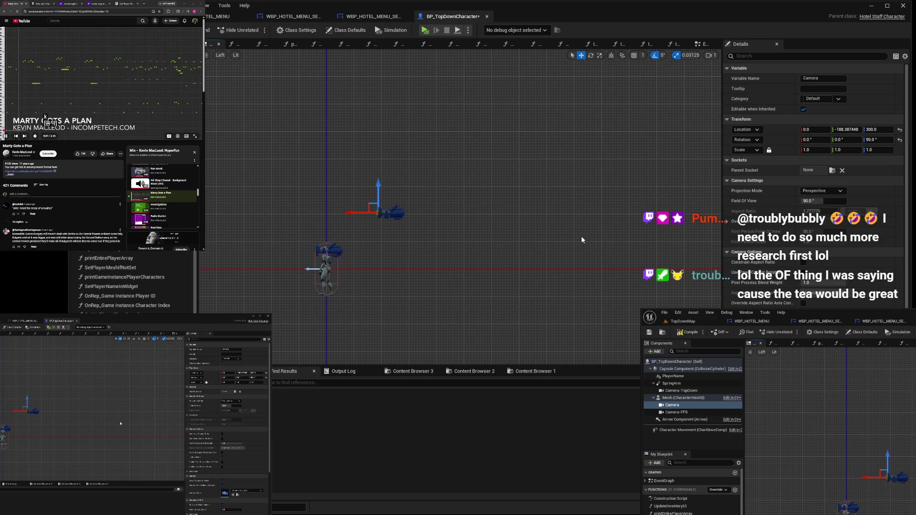
click(853, 142)
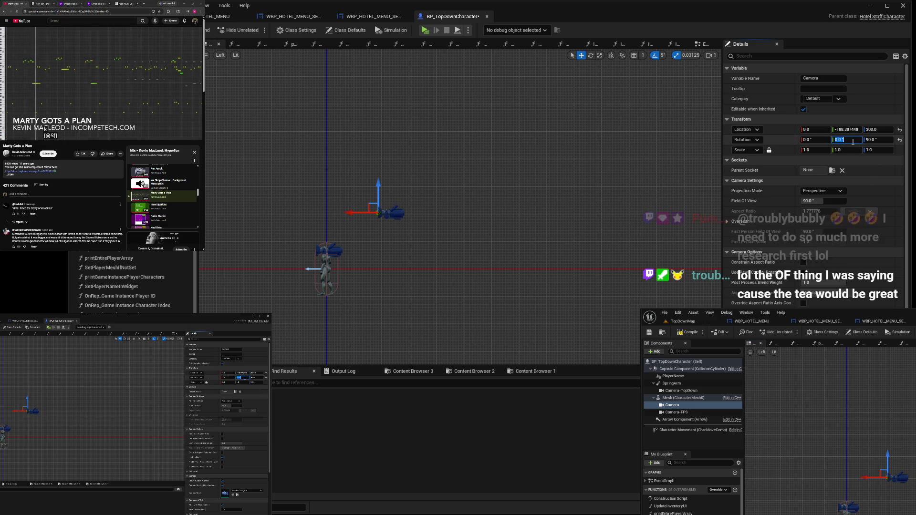
text(30)
key(Return)
text(-45)
key(Return)
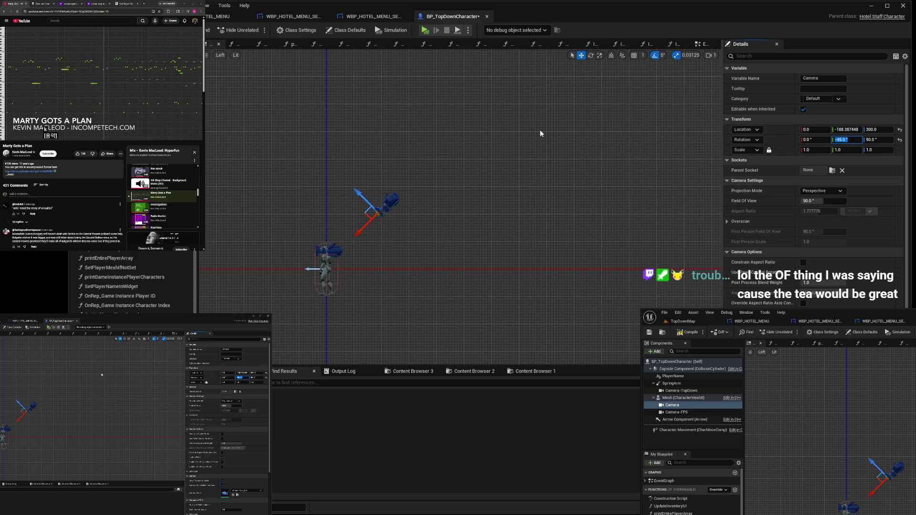
click(691, 333)
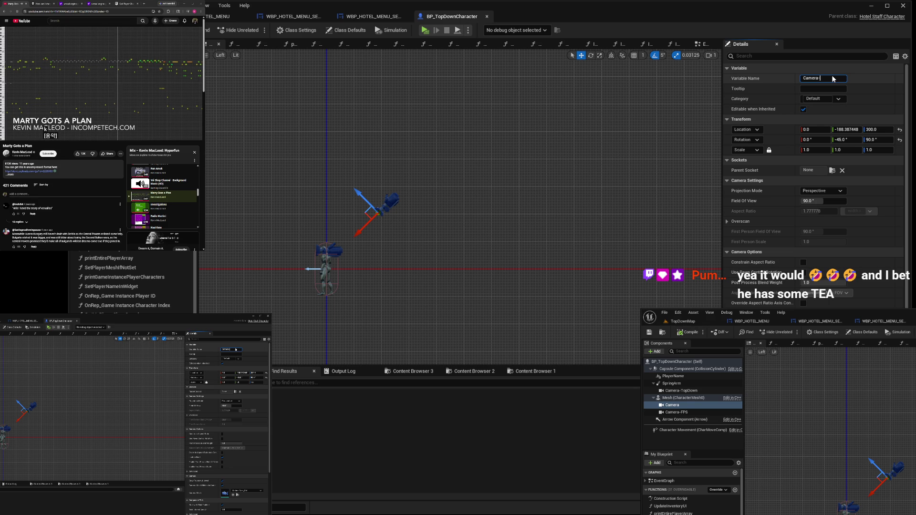
Rename the camera component to Camera-ThirdPerson
text(-)
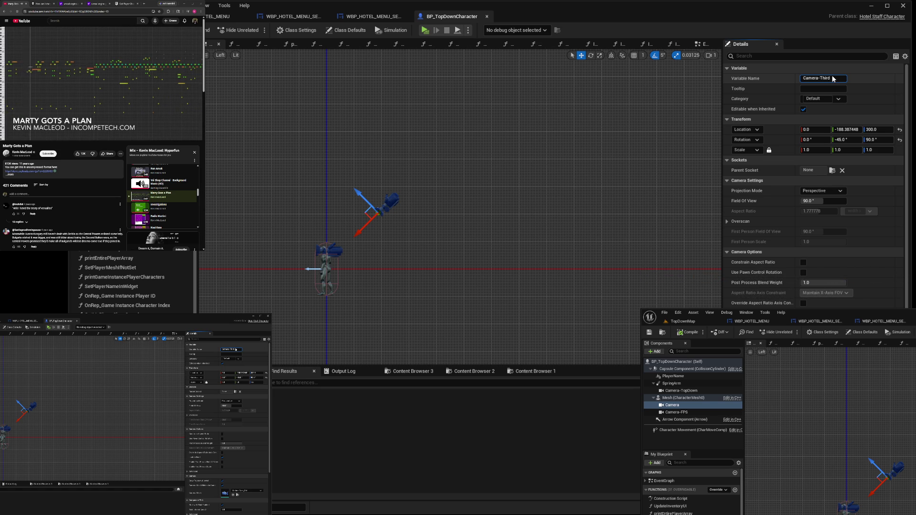
text(erson)
key(Return)
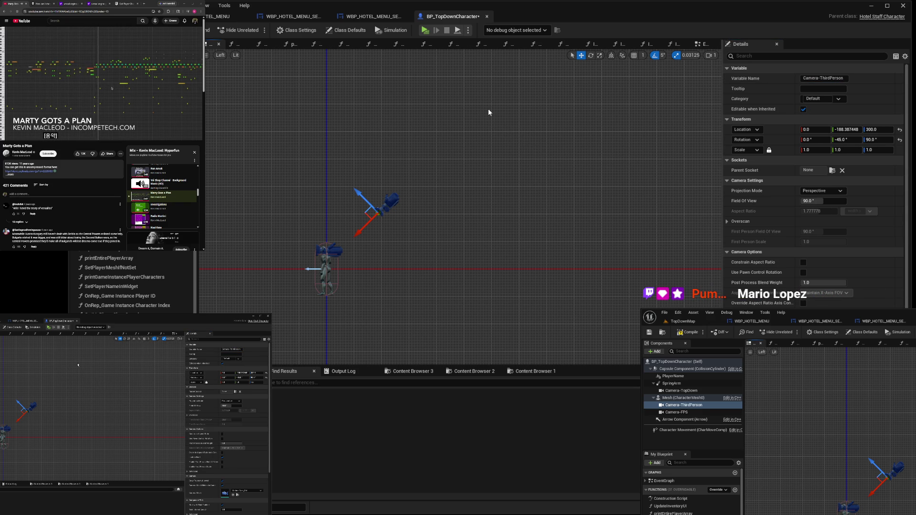
Compile the blueprint and bring up its EventGraph with free space below the nodes
click(691, 333)
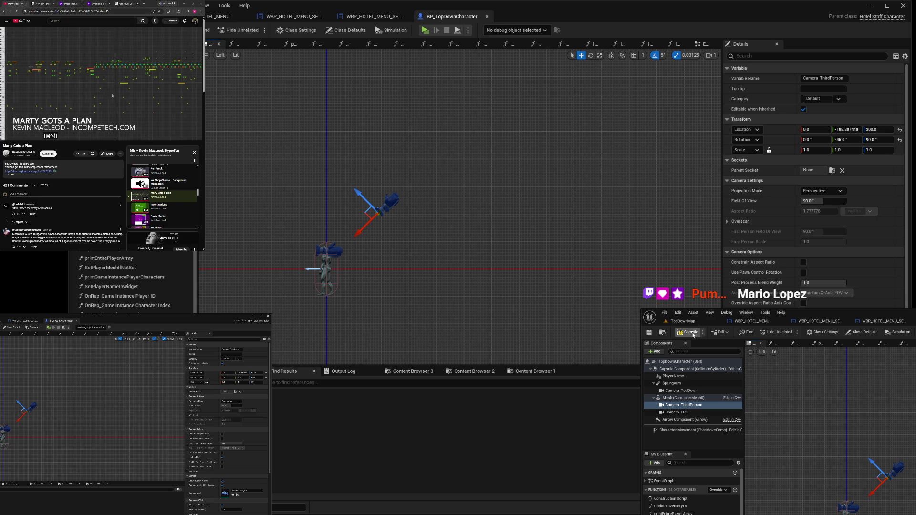
click(699, 43)
drag(439, 296, 411, 215)
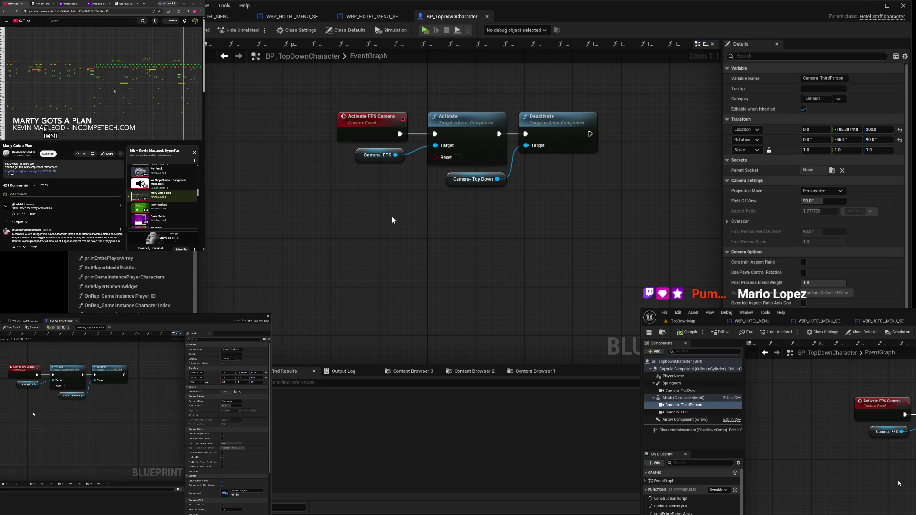
Add a custom event named 'Activate TopDown Camera', lined up with the FPS event
click(396, 289)
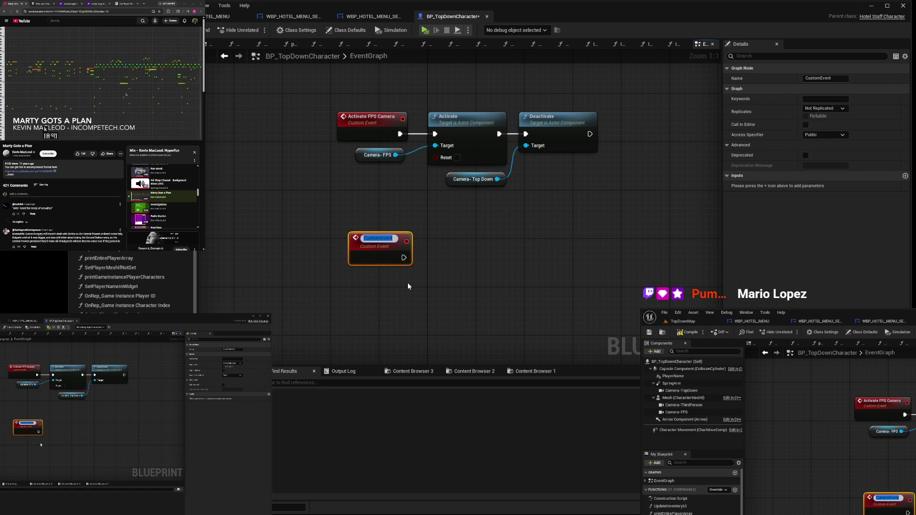
text(Activate)
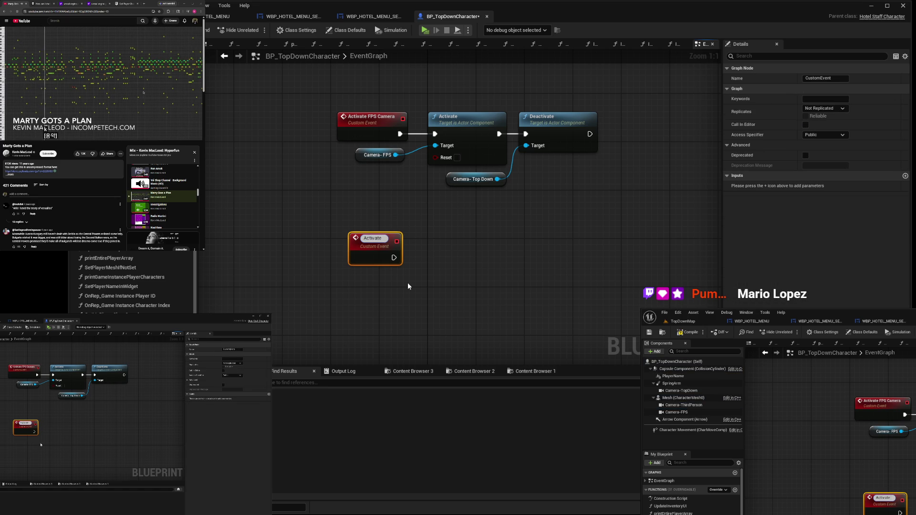
text( Top)
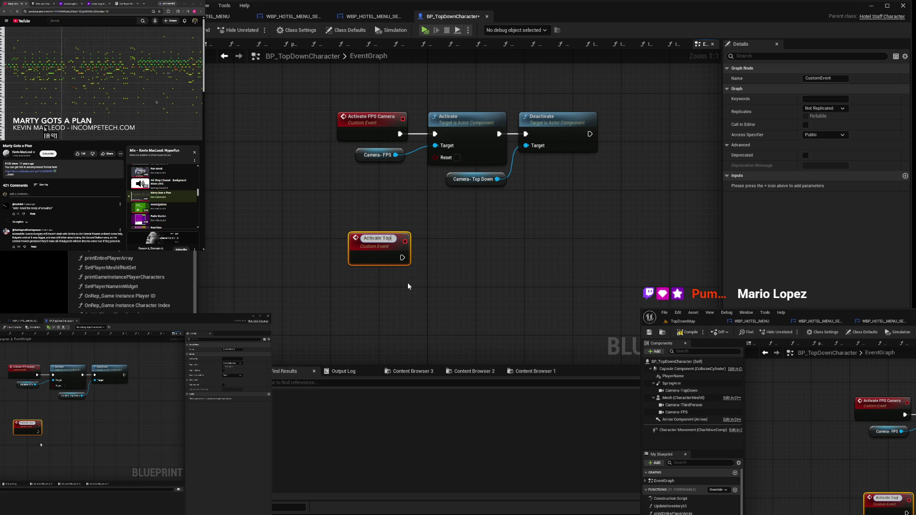
text(Down)
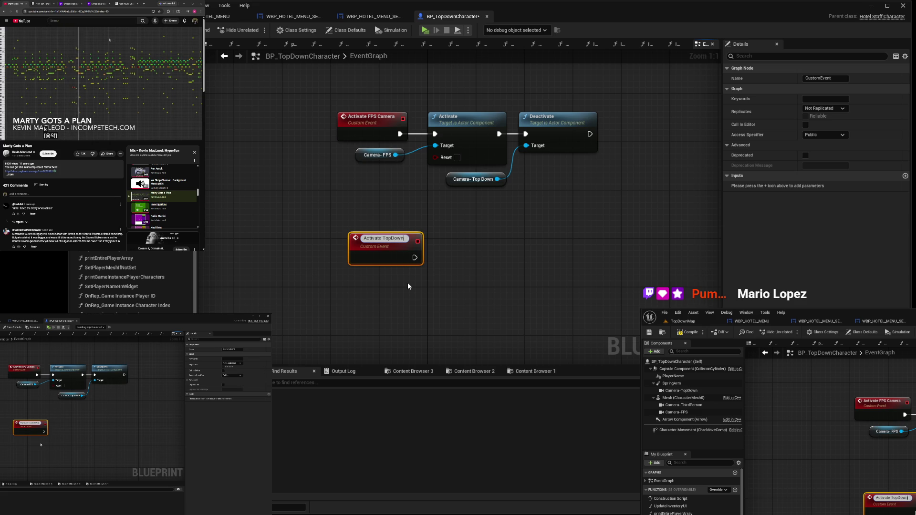
text( Camera)
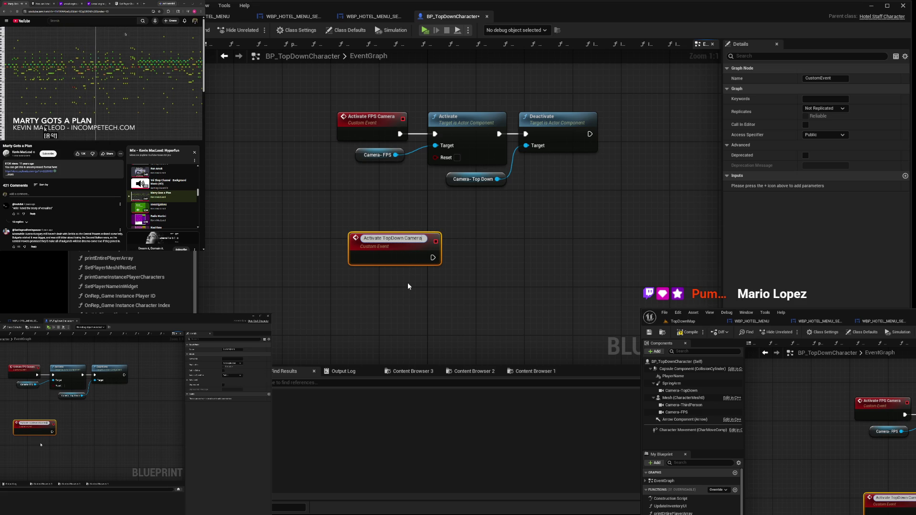
key(Return)
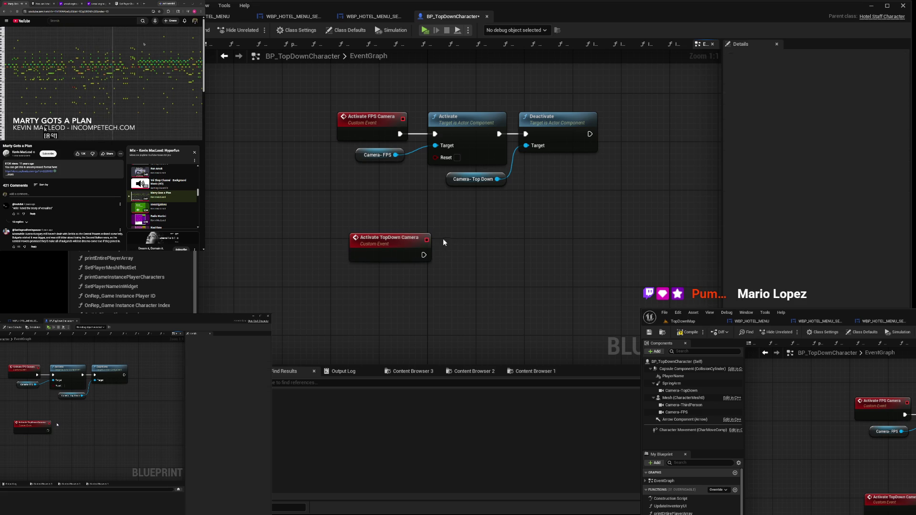
drag(402, 240, 384, 233)
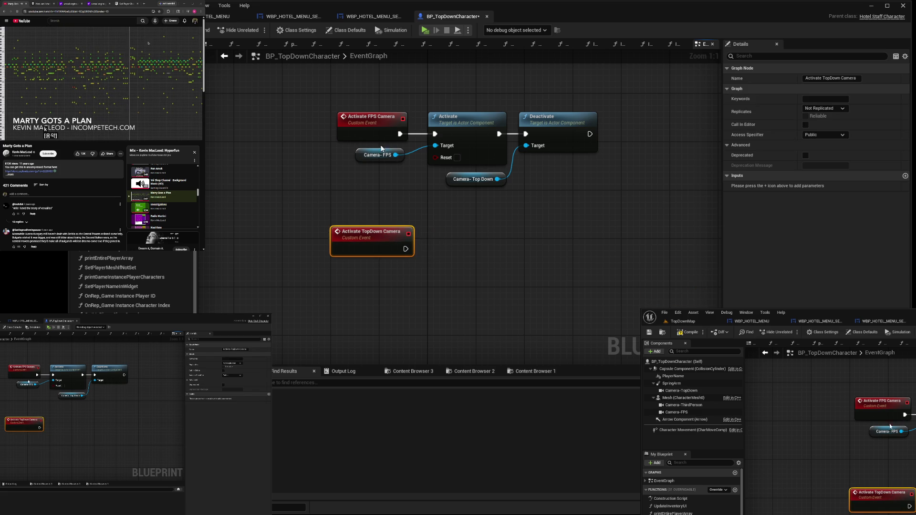
mouse_move(388, 119)
mouse_down()
mouse_move(375, 125)
mouse_move(382, 117)
mouse_up()
click(437, 247)
Arrange the Camera-FPS and Camera-Top Down references on the left of the graph
mouse_move(405, 247)
mouse_down()
mouse_move(430, 247)
mouse_move(413, 274)
mouse_move(375, 203)
mouse_up()
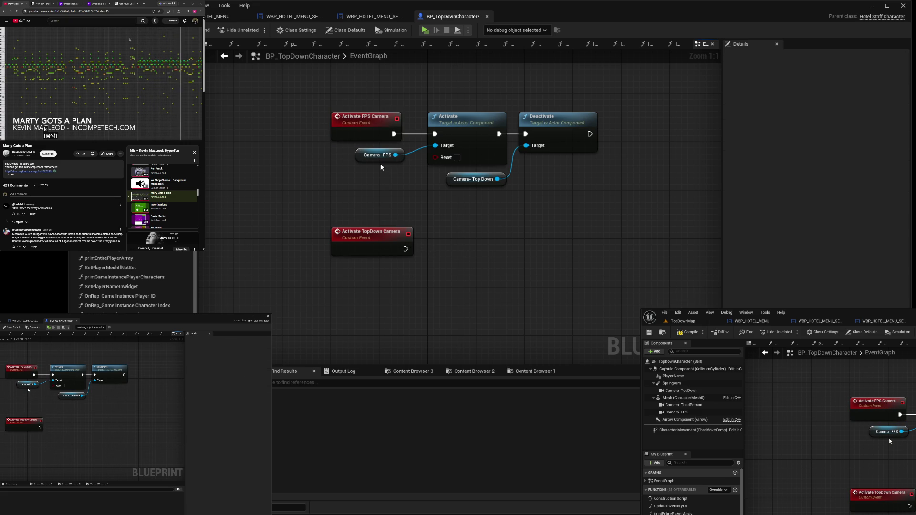
drag(379, 159, 356, 201)
drag(462, 181, 442, 205)
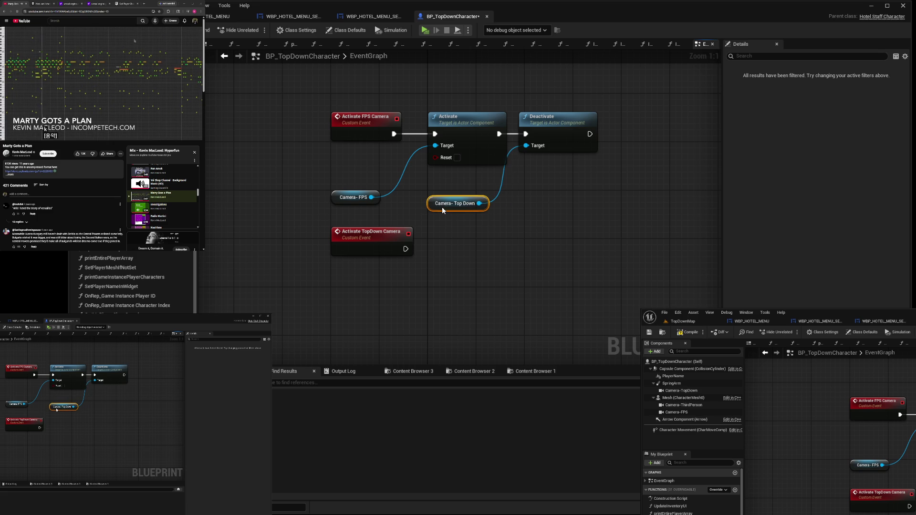
drag(335, 197, 243, 148)
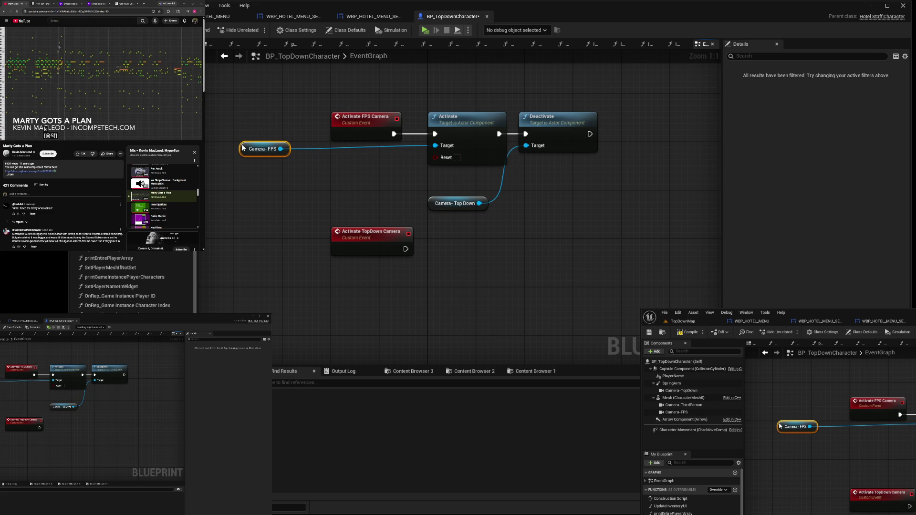
mouse_move(435, 207)
mouse_down()
mouse_move(334, 207)
mouse_move(241, 183)
mouse_move(439, 245)
mouse_move(442, 254)
mouse_up()
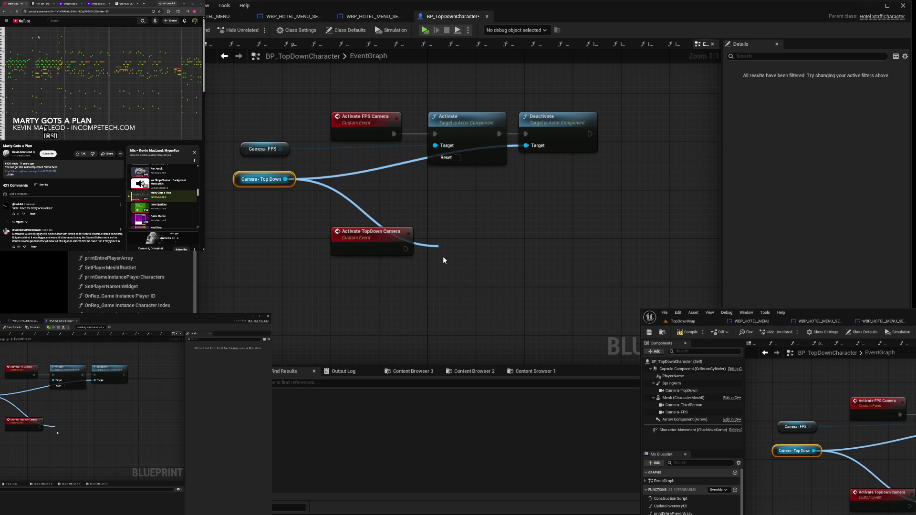
Make the TopDown event activate Camera-Top Down, then deactivate Camera-FPS
drag(444, 260, 465, 286)
drag(406, 249, 441, 248)
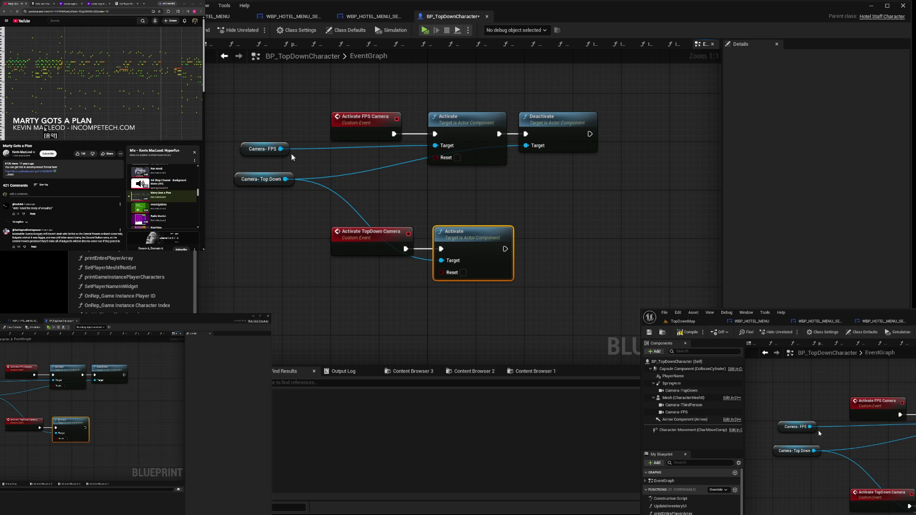
mouse_move(281, 148)
mouse_down()
mouse_move(537, 227)
mouse_move(543, 247)
mouse_move(534, 254)
mouse_up()
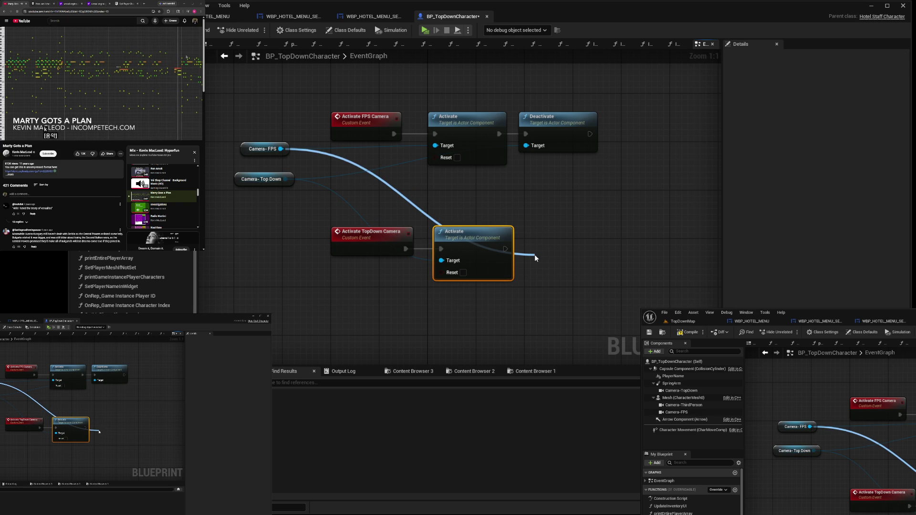
click(576, 325)
drag(577, 272, 576, 244)
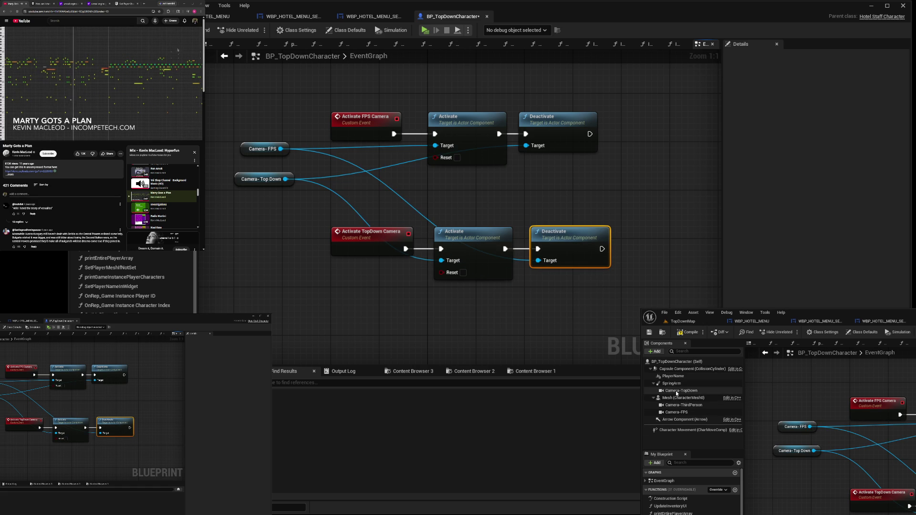
click(684, 405)
Append a Deactivate Camera-Third Person node to both the FPS and TopDown event chains
mouse_move(241, 206)
mouse_down()
mouse_move(562, 177)
mouse_move(636, 137)
mouse_move(660, 147)
mouse_move(639, 129)
mouse_move(616, 134)
mouse_up()
click(695, 199)
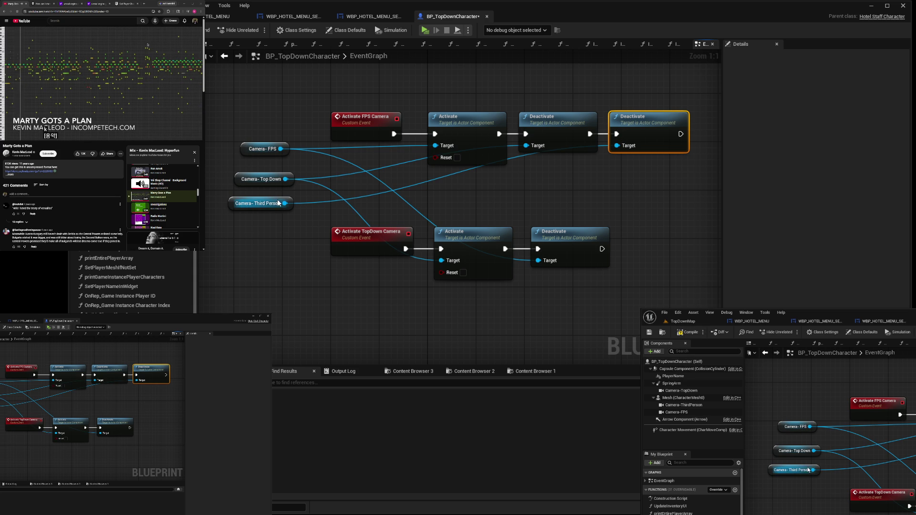
drag(284, 203, 628, 248)
key(ctrl+v)
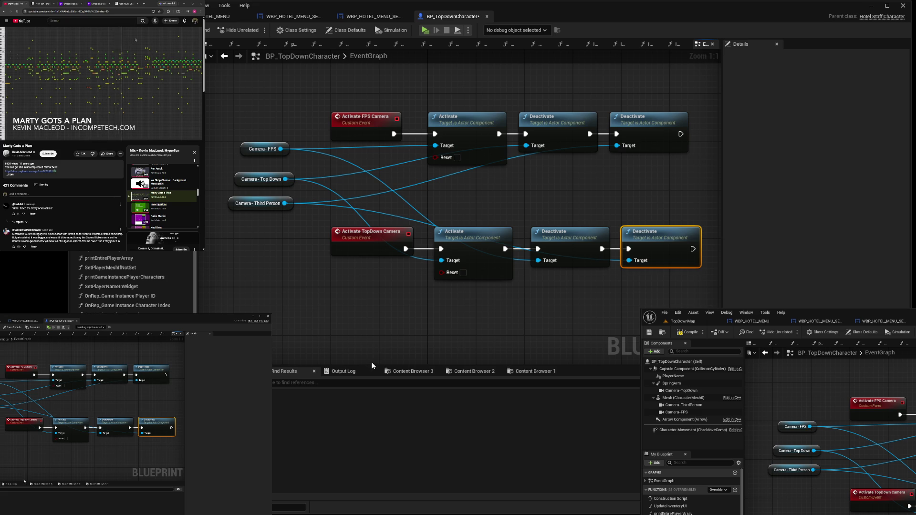
Add an 'Activate ThirdPerson Camera' event that activates Camera-Third Person
click(377, 334)
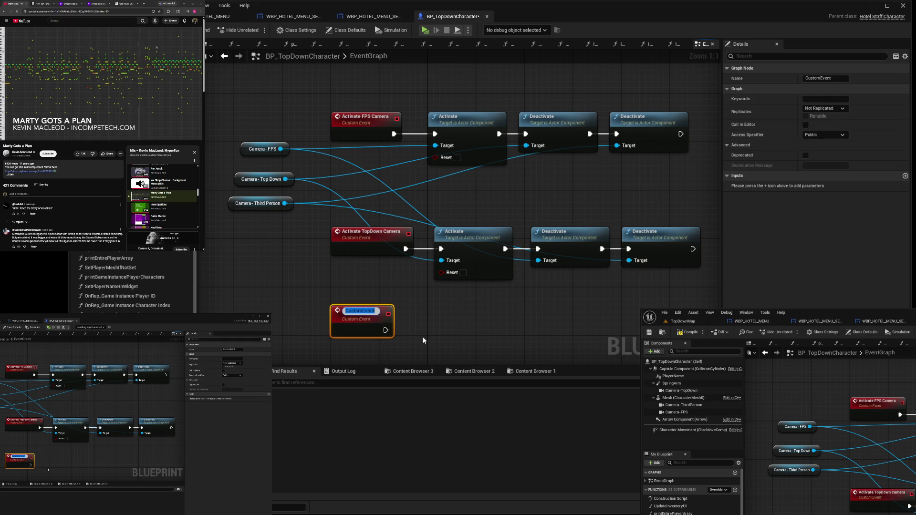
text(Activate)
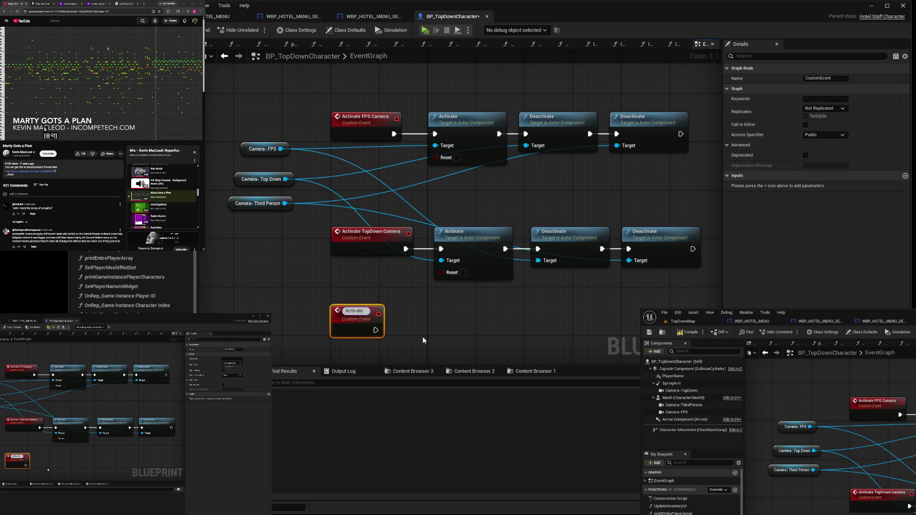
text( T)
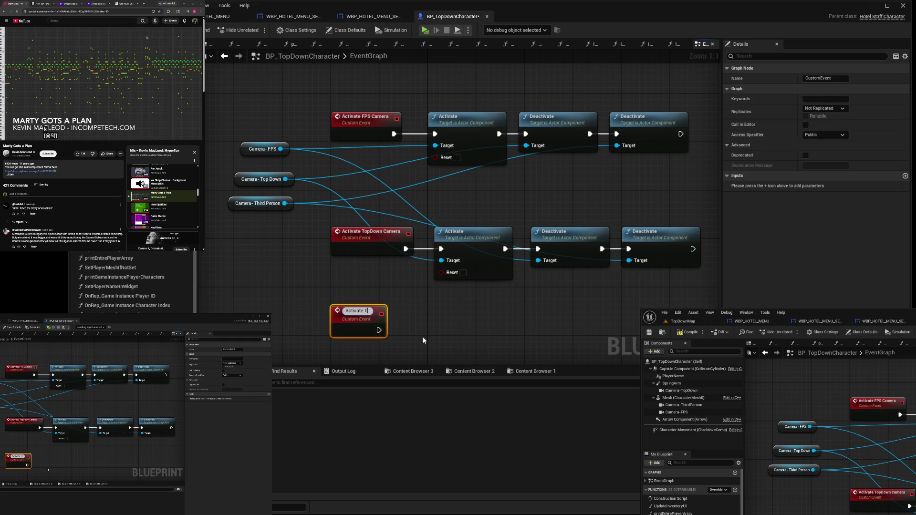
text(hirdP)
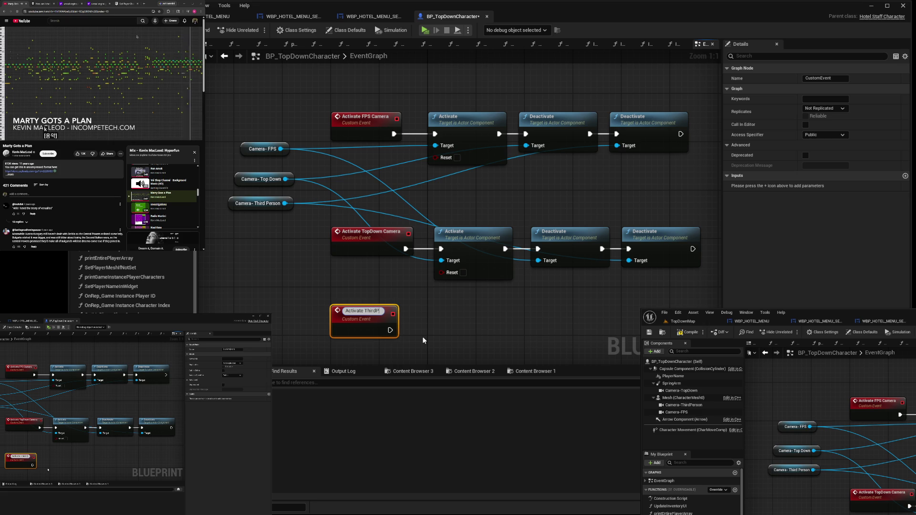
text(erson Camera)
key(Return)
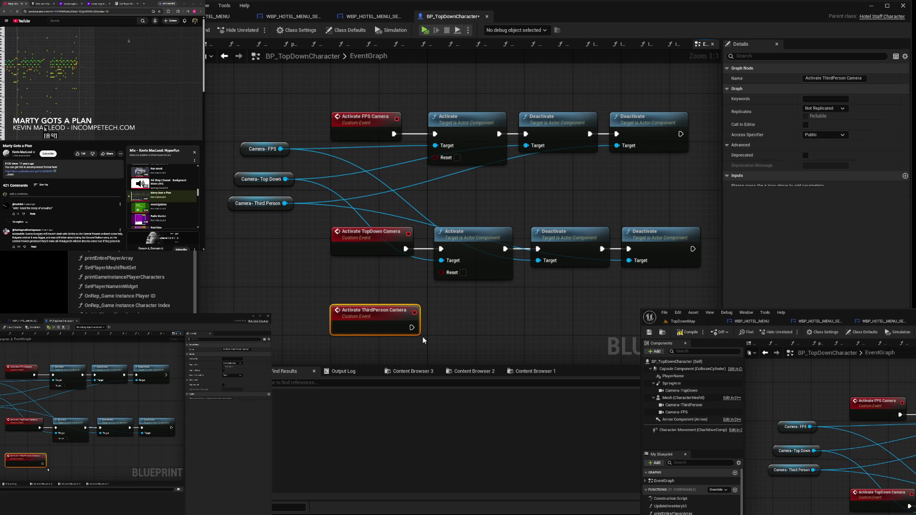
mouse_move(285, 203)
mouse_down()
mouse_move(465, 315)
mouse_move(428, 316)
mouse_up()
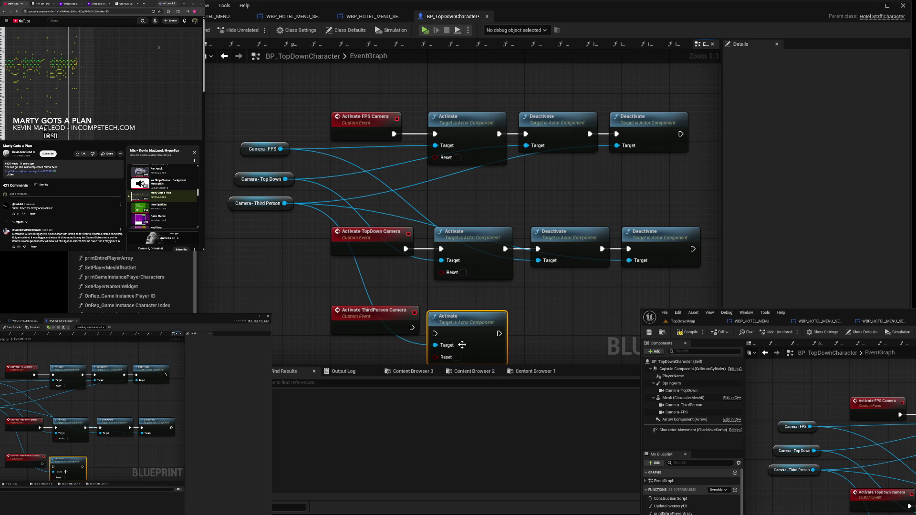
drag(485, 358, 497, 351)
drag(414, 327, 447, 327)
Chain Deactivate nodes for Camera-Top Down and Camera-FPS after the Activate node
mouse_move(288, 180)
mouse_down()
mouse_move(451, 306)
mouse_move(537, 328)
mouse_up()
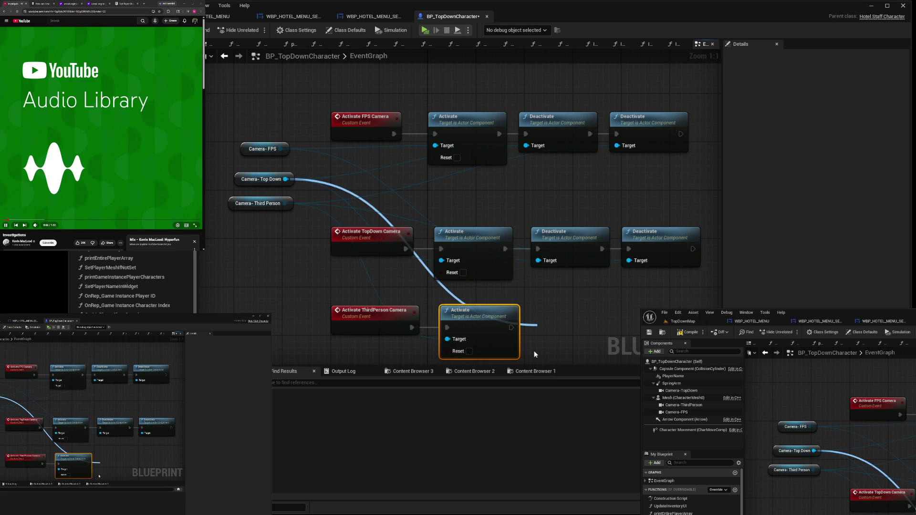
click(576, 394)
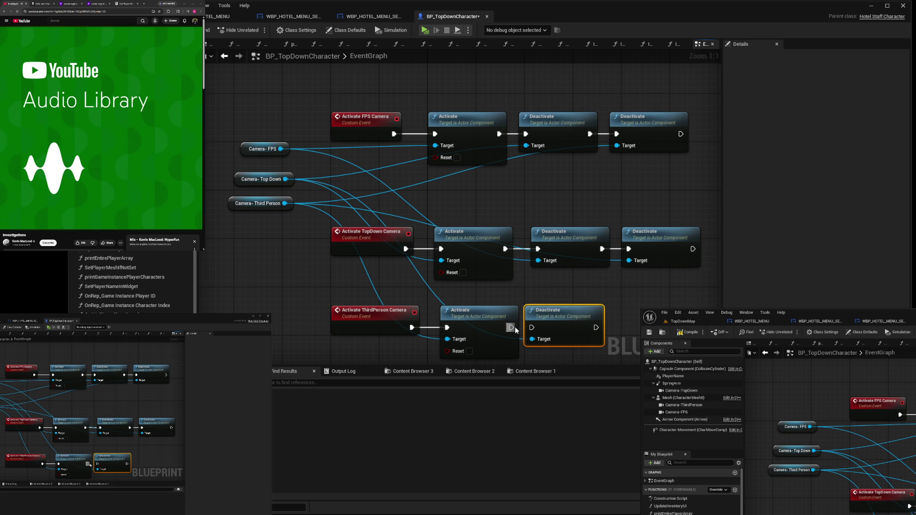
mouse_move(279, 149)
mouse_down()
mouse_move(423, 204)
mouse_move(545, 317)
mouse_move(624, 321)
mouse_up()
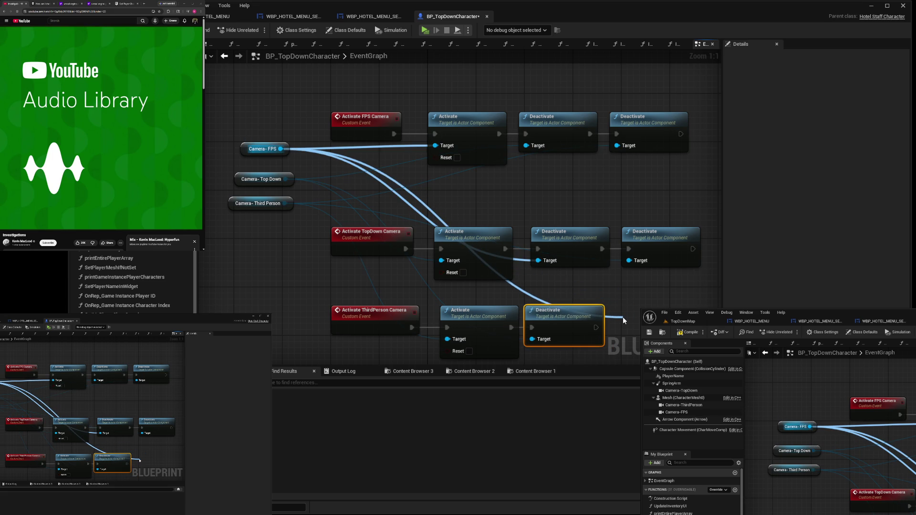
mouse_move(623, 317)
mouse_down()
mouse_move(616, 330)
mouse_move(628, 327)
mouse_up()
key(ctrl+v)
drag(569, 314, 575, 316)
click(649, 314)
Compile and save BP_TopDownCharacter
click(651, 294)
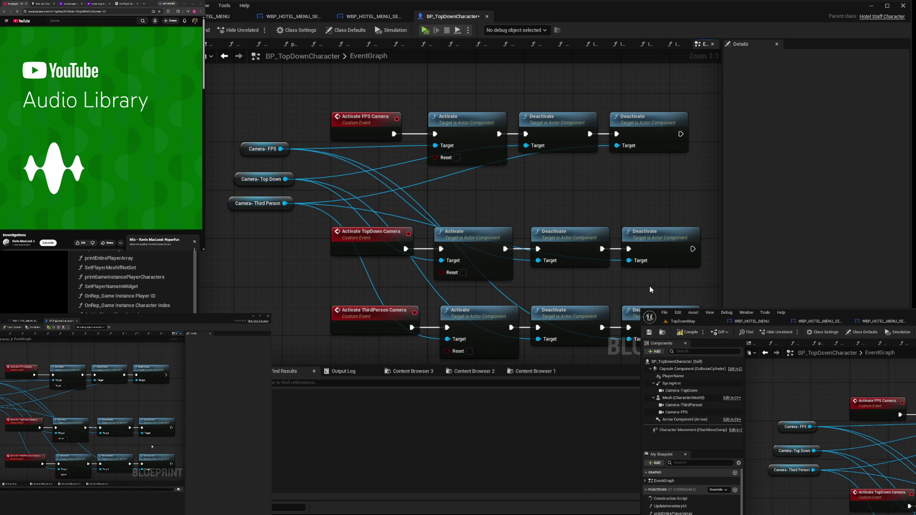
key(ctrl+s)
click(377, 17)
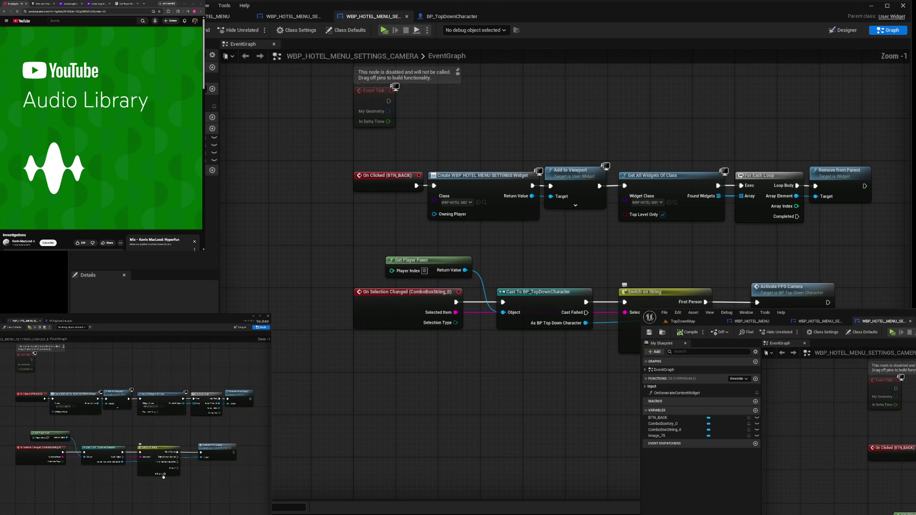
Reposition the Cast To BP_TopDownCharacter node and delete a mistakenly added Activate node
scroll(657, 237, down, 1)
drag(679, 194, 734, 265)
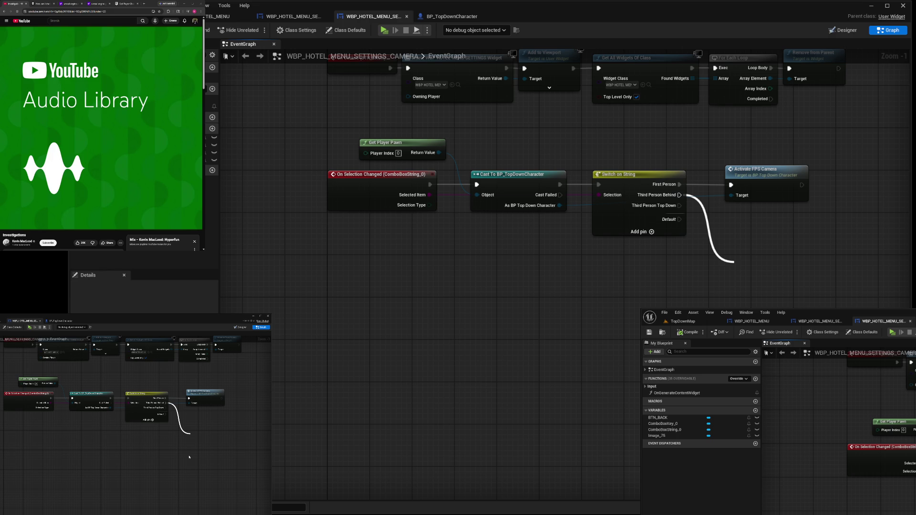
drag(735, 263, 710, 295)
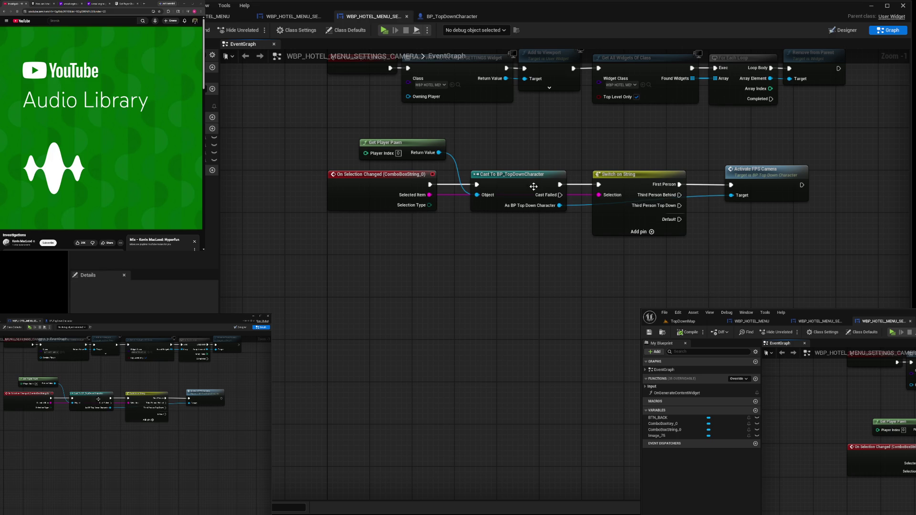
mouse_move(543, 209)
mouse_down()
mouse_move(744, 256)
mouse_move(551, 205)
mouse_move(709, 289)
mouse_move(740, 256)
mouse_move(731, 238)
mouse_up()
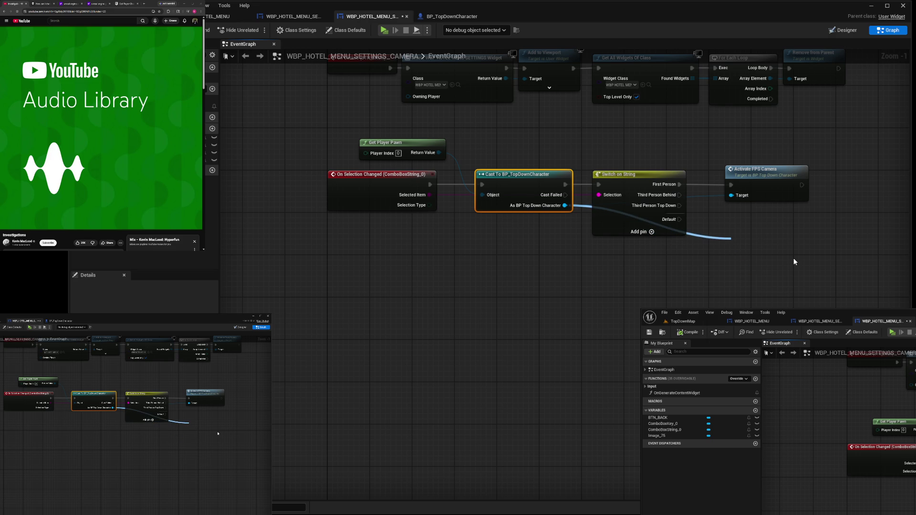
click(801, 281)
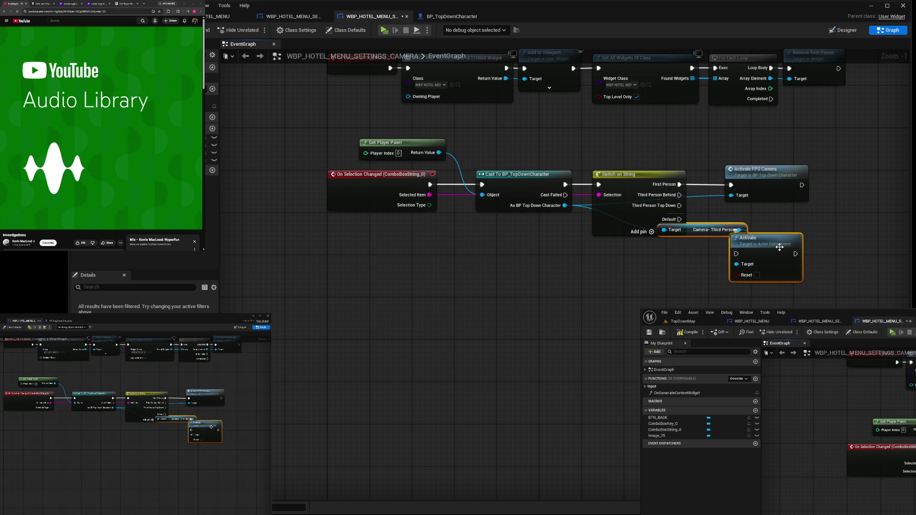
drag(784, 249, 809, 253)
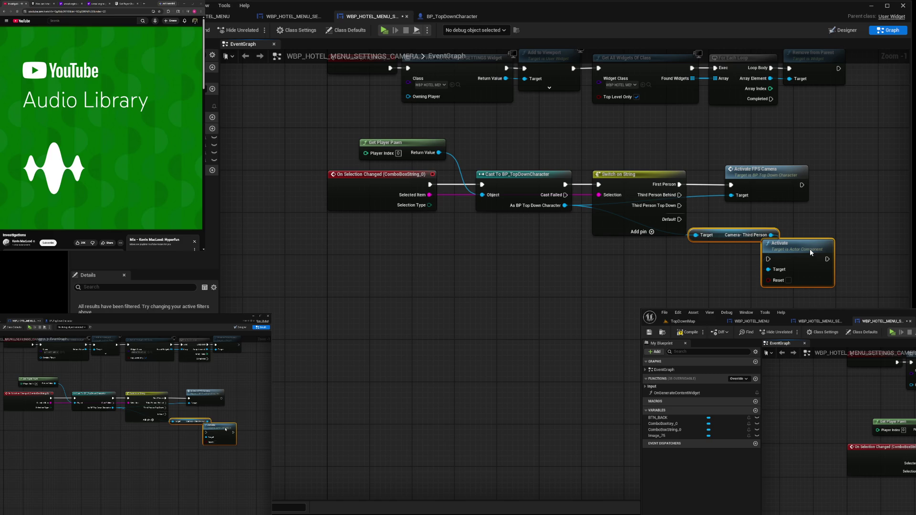
mouse_move(783, 306)
mouse_down()
mouse_move(747, 254)
mouse_move(690, 228)
mouse_up()
key(Delete)
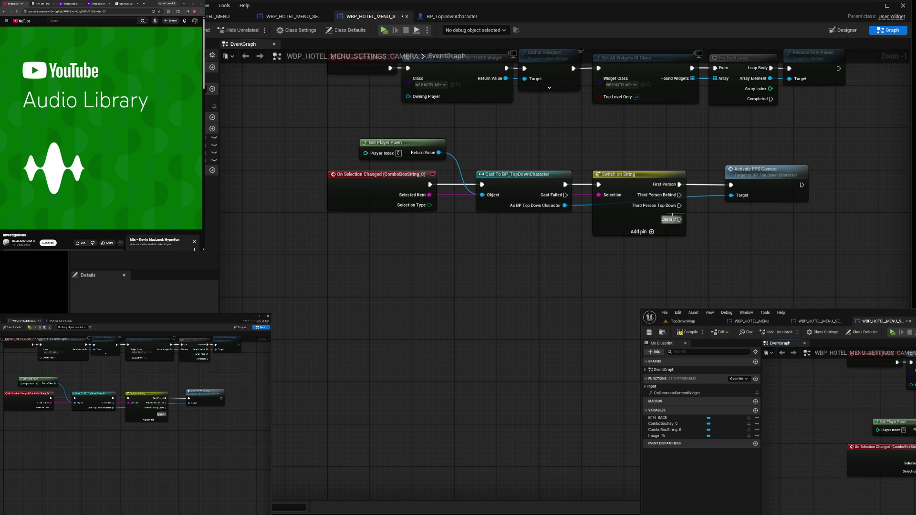
Have Third Person Behind call Activate Third Person Camera on As BP Top Down Character
mouse_move(565, 205)
mouse_down()
mouse_move(708, 230)
mouse_move(739, 260)
mouse_up()
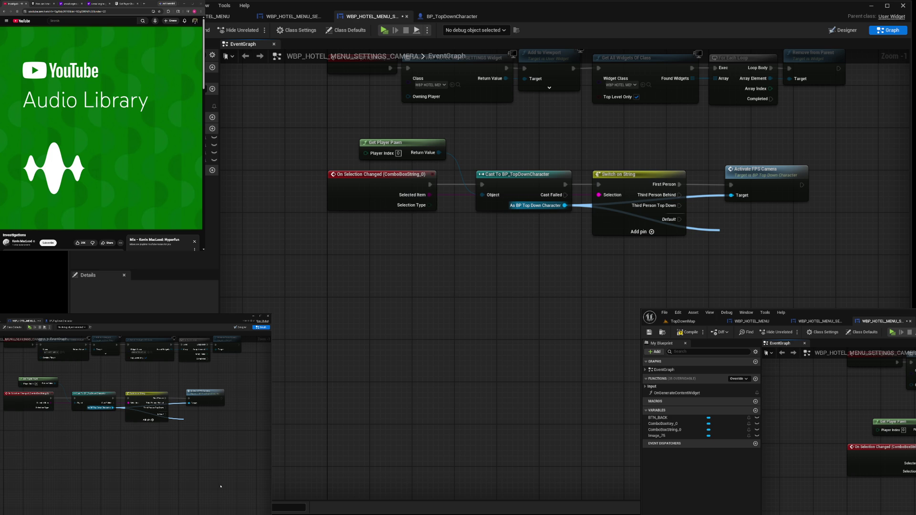
click(788, 281)
drag(759, 249, 770, 252)
mouse_move(679, 195)
mouse_down()
mouse_move(726, 256)
mouse_move(738, 238)
mouse_up()
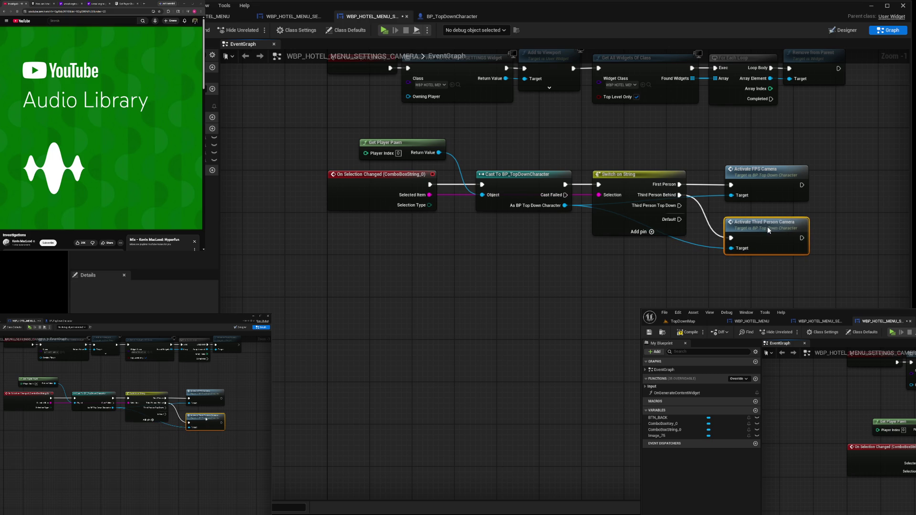
Have Third Person Top Down call Activate Top Down Camera on As BP Top Down Character
mouse_move(678, 207)
mouse_down()
mouse_move(704, 293)
mouse_move(718, 294)
mouse_up()
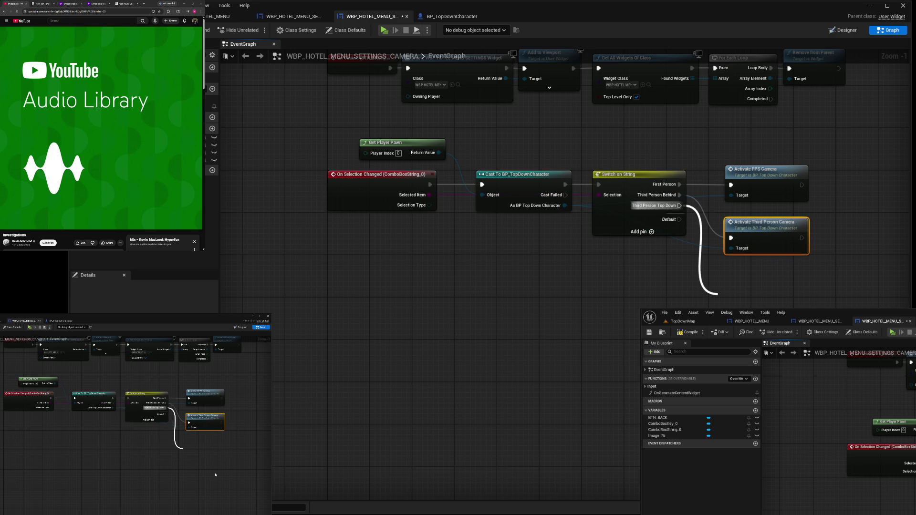
drag(717, 293, 679, 205)
drag(565, 205, 731, 305)
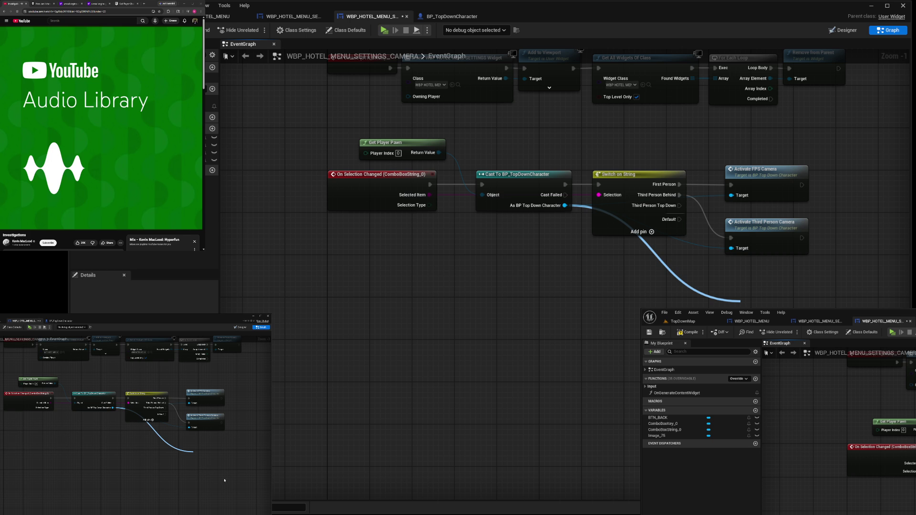
click(809, 368)
mouse_move(735, 295)
mouse_down()
mouse_move(722, 276)
mouse_move(769, 289)
mouse_up()
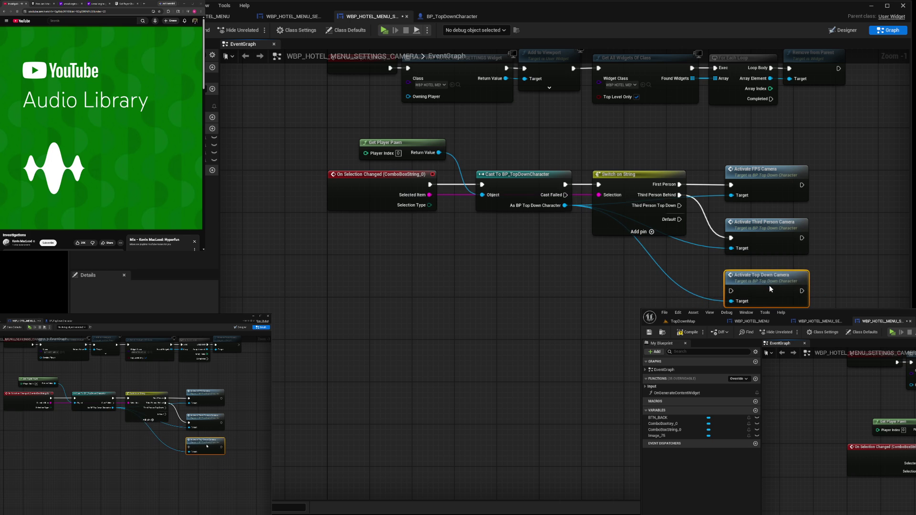
drag(679, 205, 731, 291)
click(640, 280)
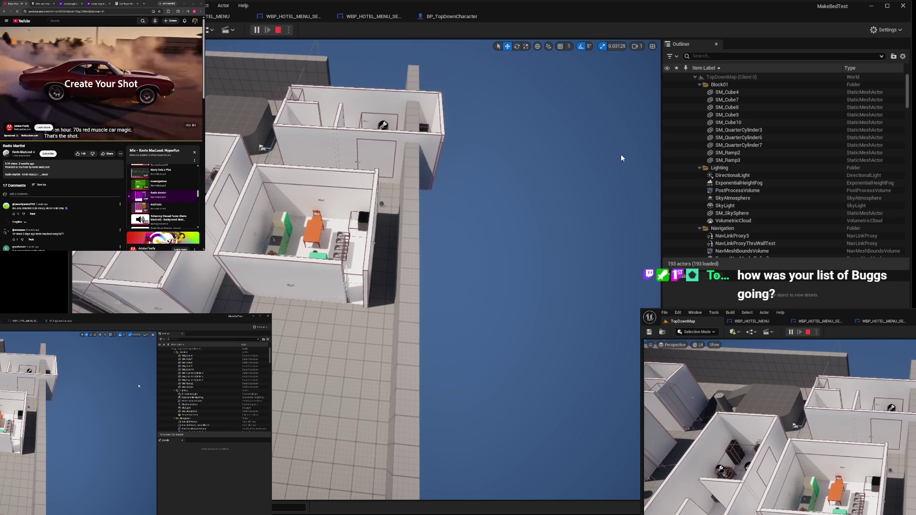
Search jira in a new Chrome tab, visit the Jira site, go back, then walk the character in-game
mouse_move(142, 94)
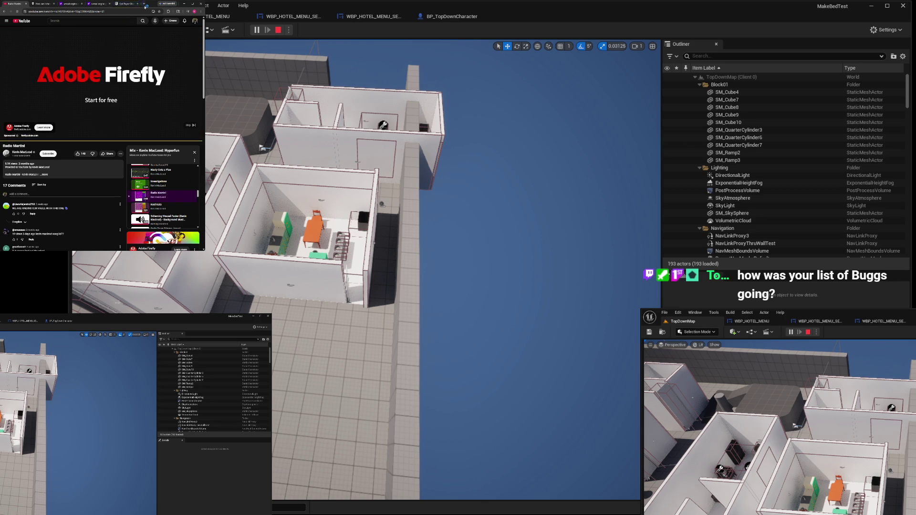
key(ctrl+t)
text(jira)
key(Return)
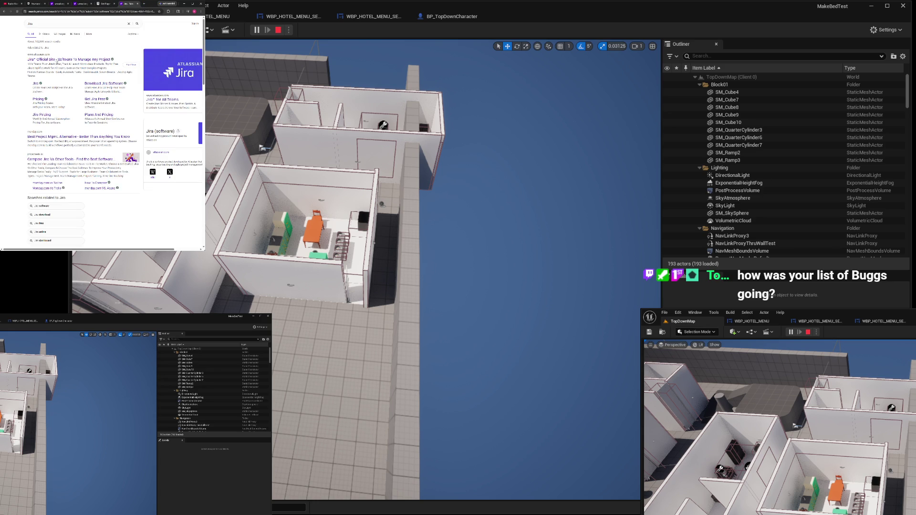
click(57, 60)
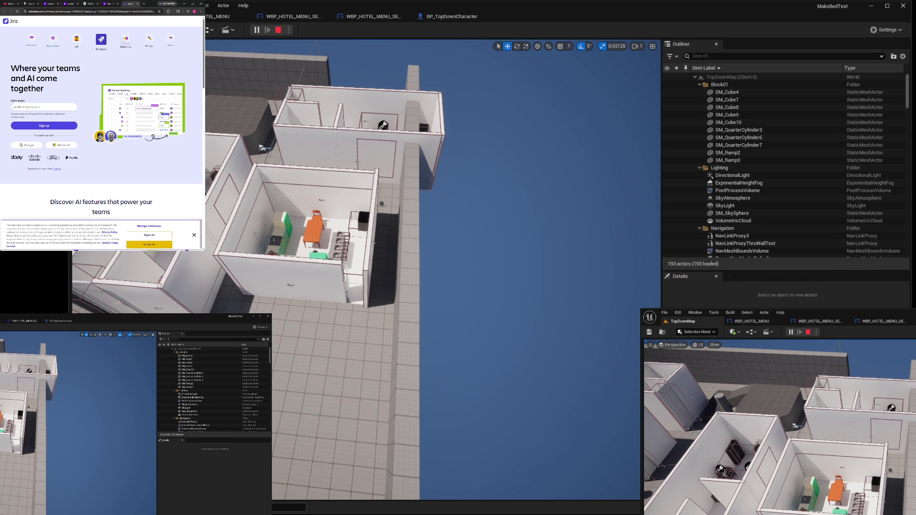
key(alt+Left)
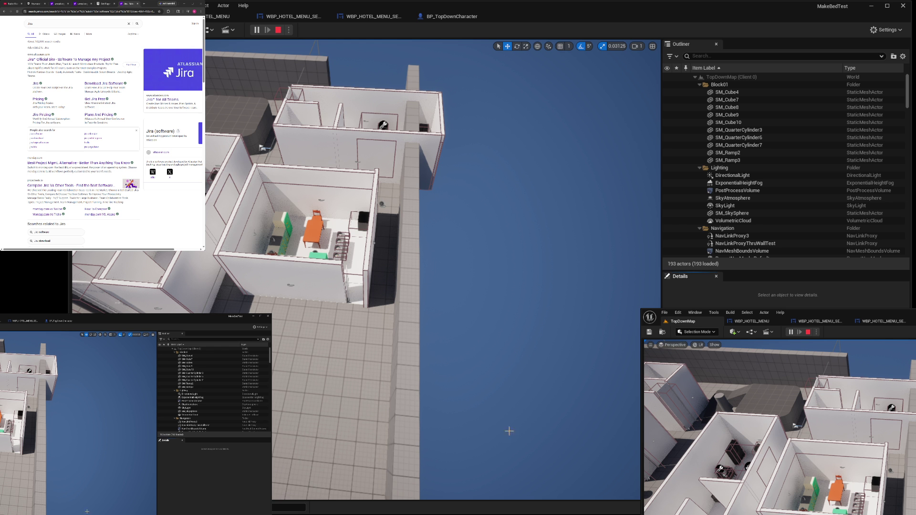
click(353, 402)
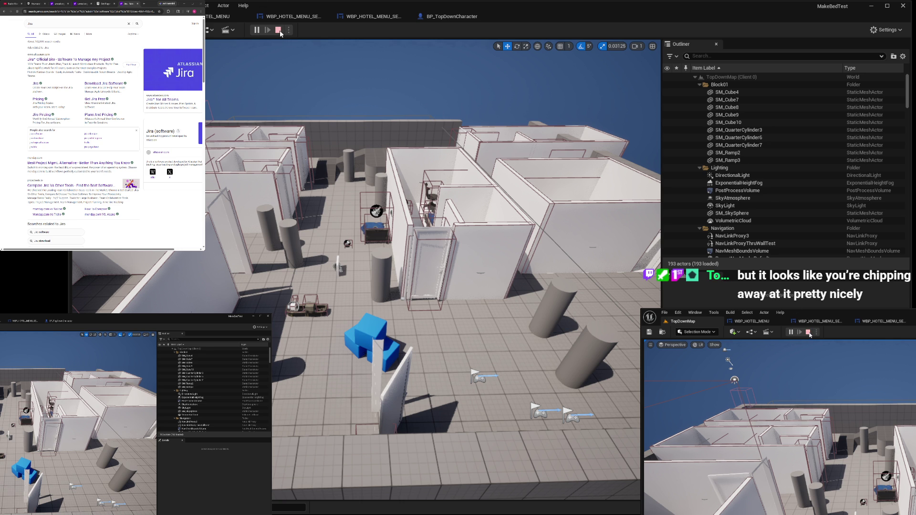
Stop the running TopDownMap play session from the level editor toolbar
click(279, 31)
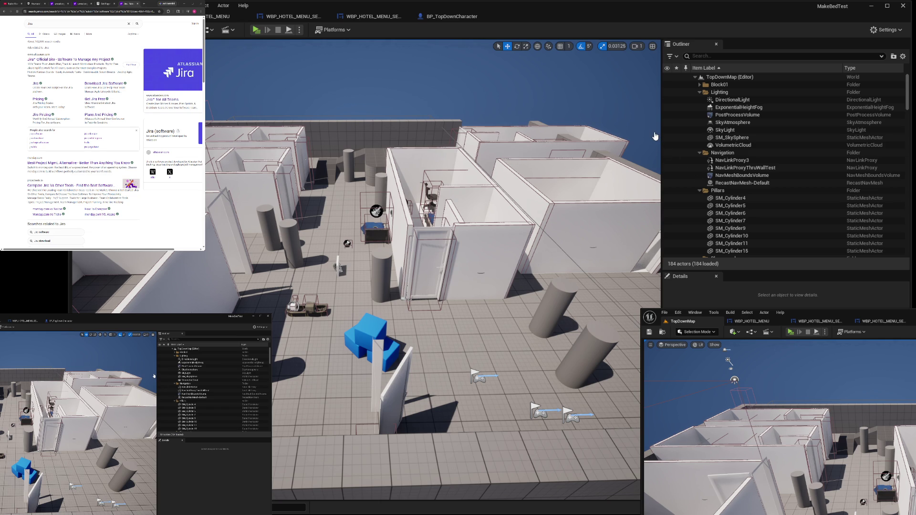
key(ctrl+Tab)
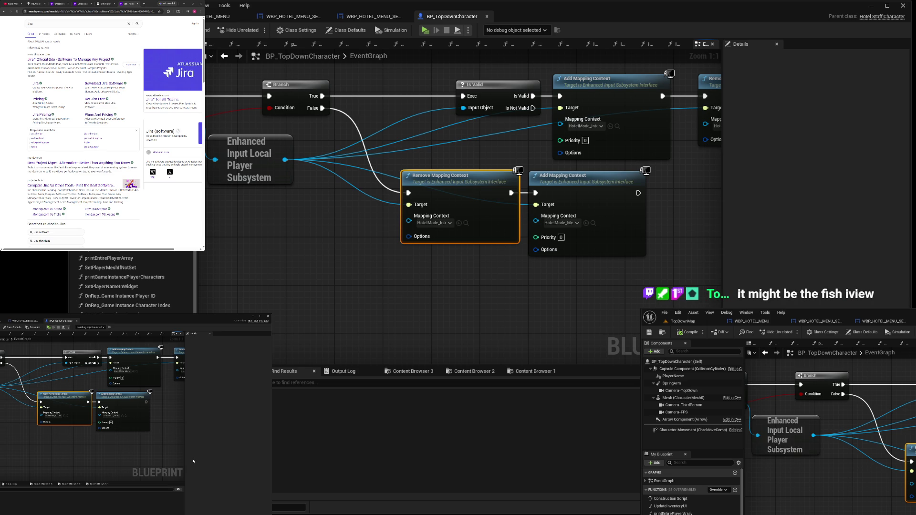
scroll(525, 210, down, 5)
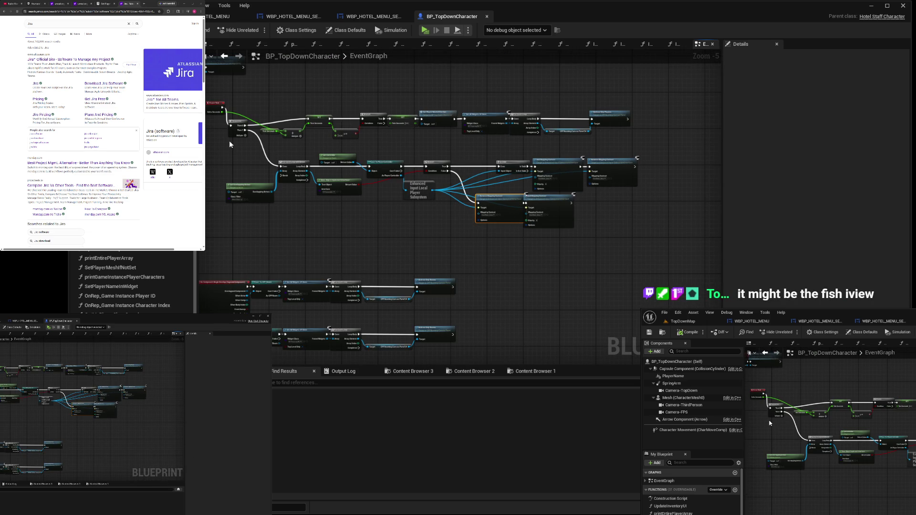
scroll(229, 140, up, 3)
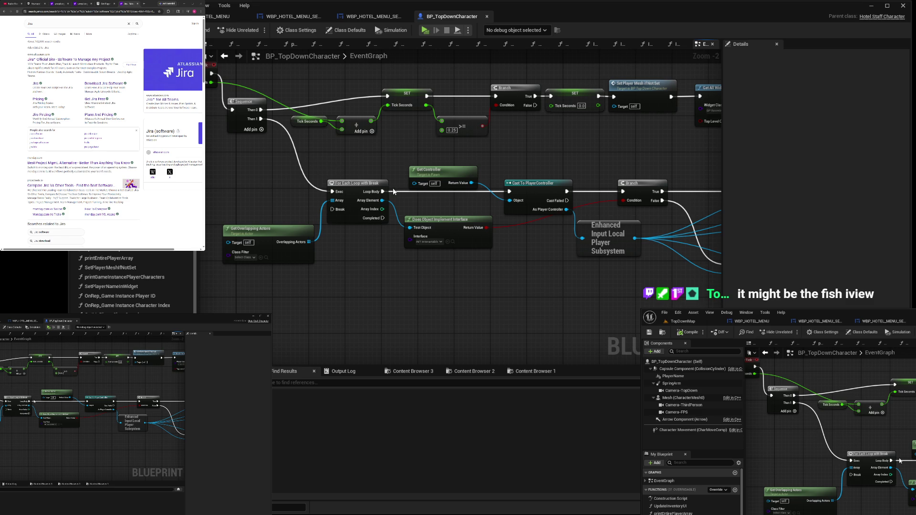
mouse_move(395, 193)
mouse_down()
mouse_move(499, 206)
mouse_move(321, 184)
mouse_move(308, 151)
mouse_move(226, 144)
mouse_up()
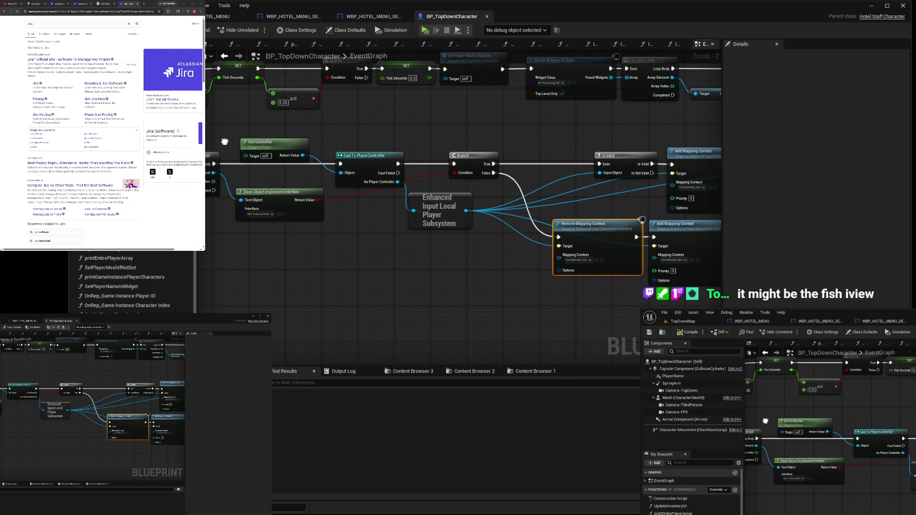
drag(374, 174, 273, 152)
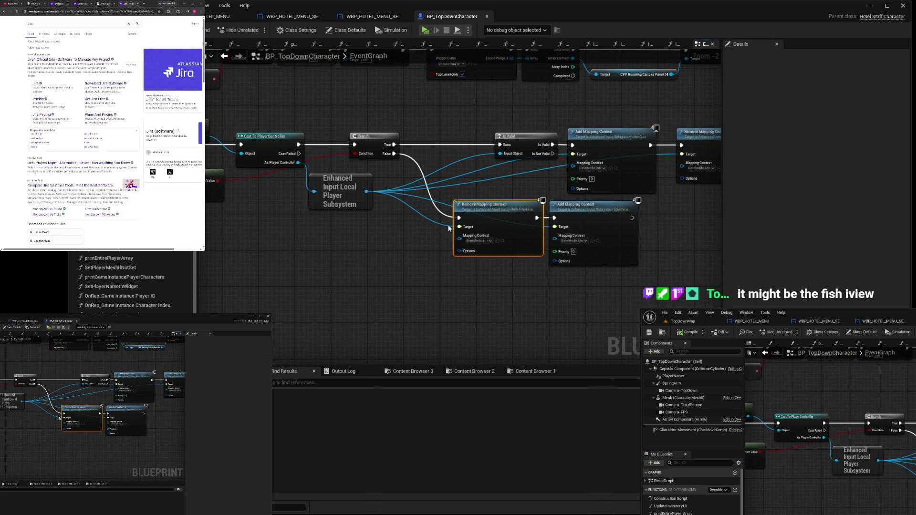
mouse_move(379, 242)
mouse_down()
mouse_move(607, 307)
mouse_move(561, 259)
mouse_move(498, 261)
mouse_move(321, 237)
mouse_up()
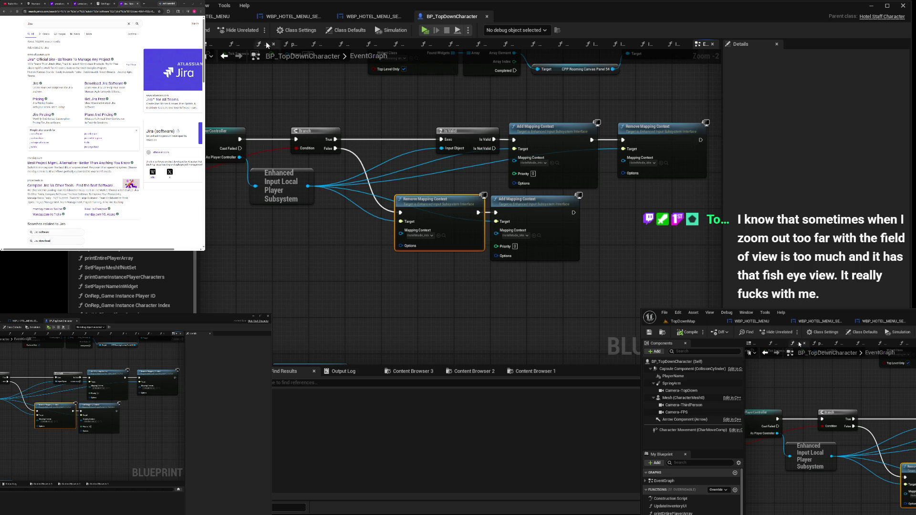
click(213, 45)
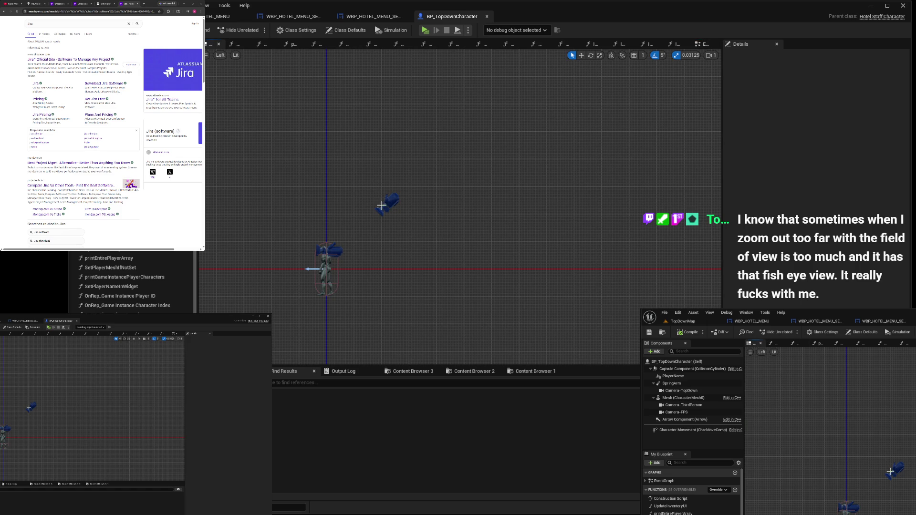
Raise Camera-ThirdPerson up and back, set its projection to Orthographic, and return to TopDownMap
click(389, 204)
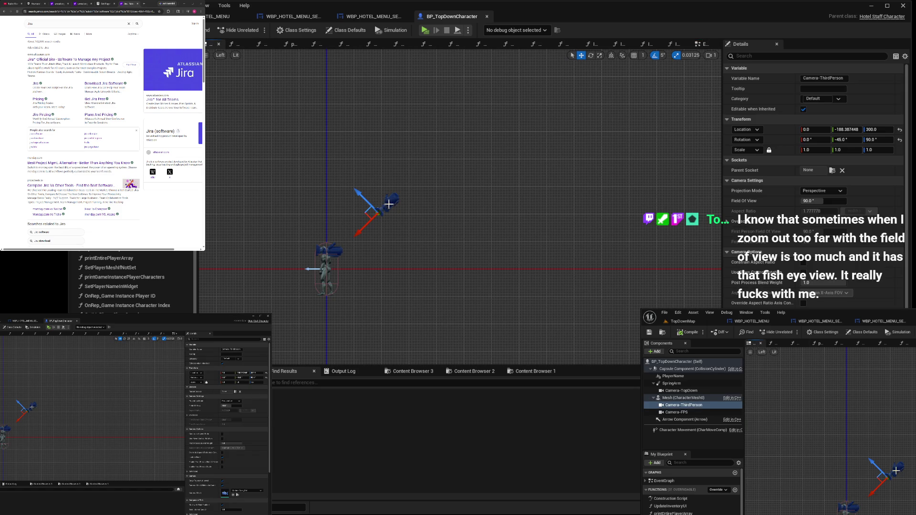
mouse_move(370, 220)
mouse_down()
mouse_move(387, 212)
mouse_move(380, 217)
mouse_up()
click(832, 190)
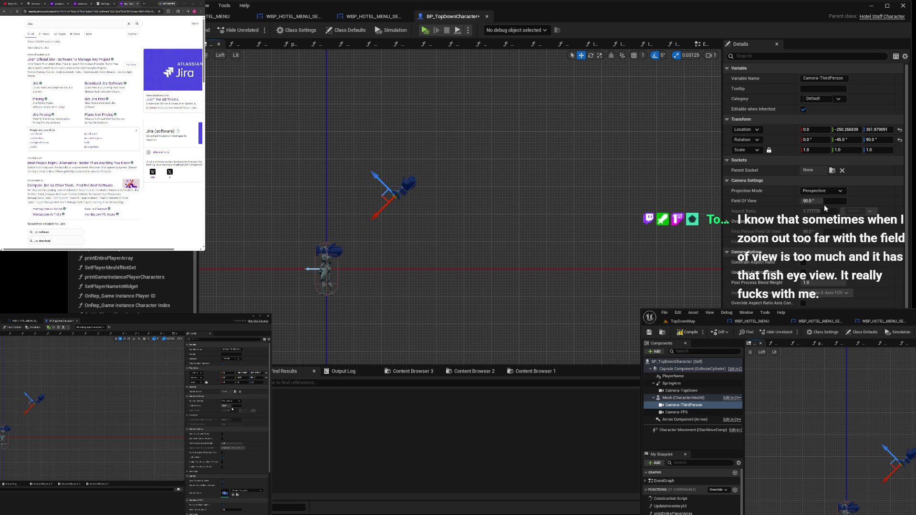
click(823, 205)
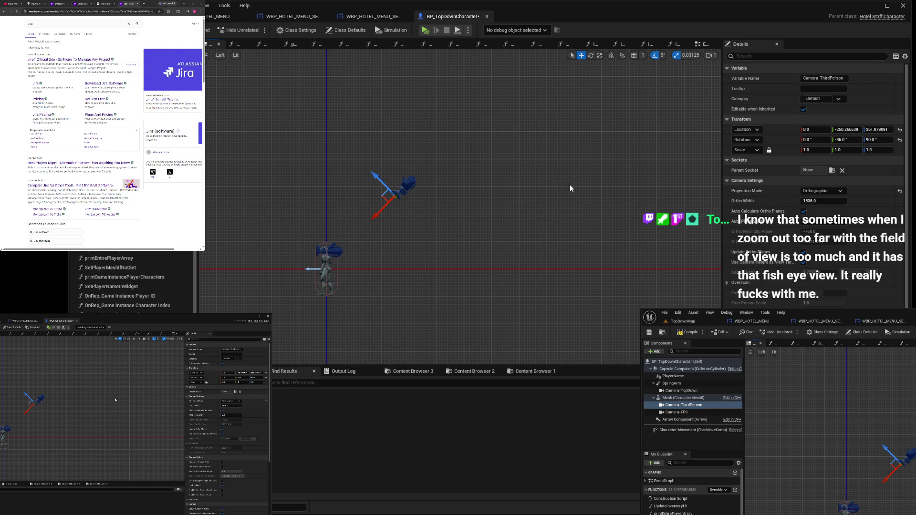
click(682, 321)
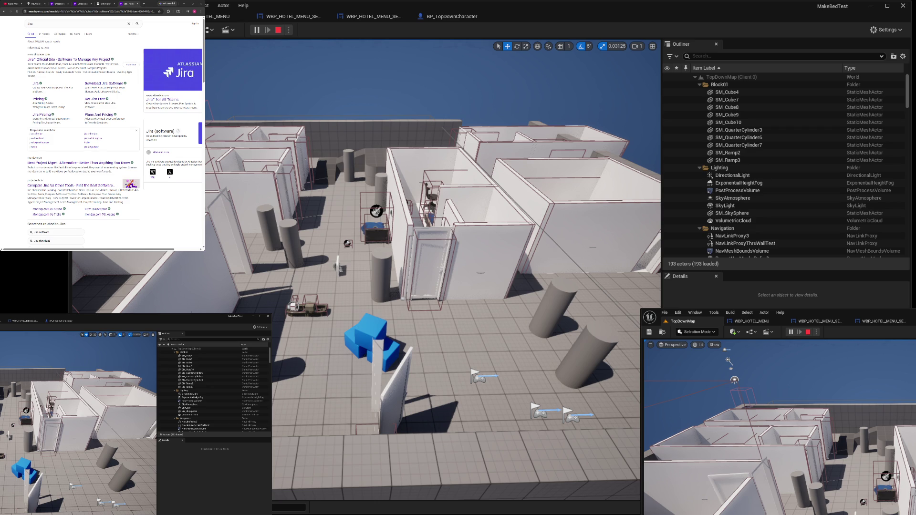
click(418, 152)
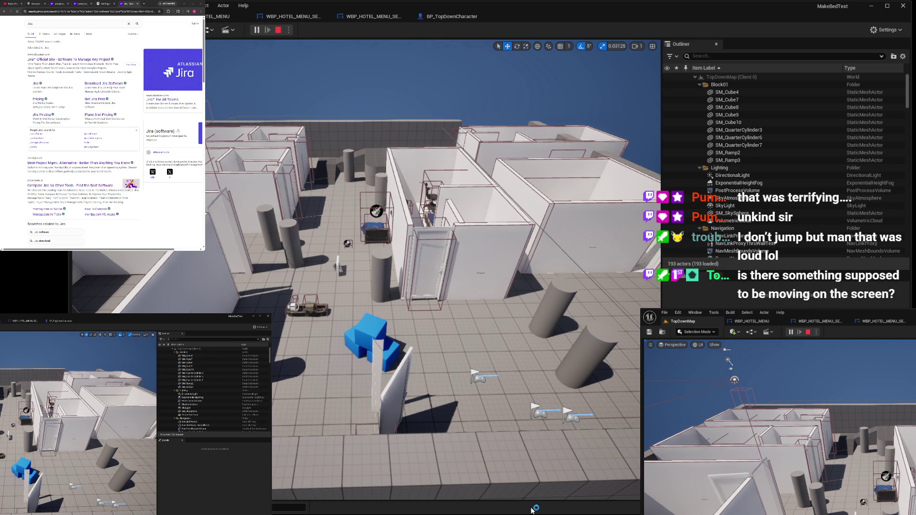
Google 'unreal engine make camera not rotate with character', then end the play session
click(107, 12)
text(google.com)
key(Return)
text(unreal engin)
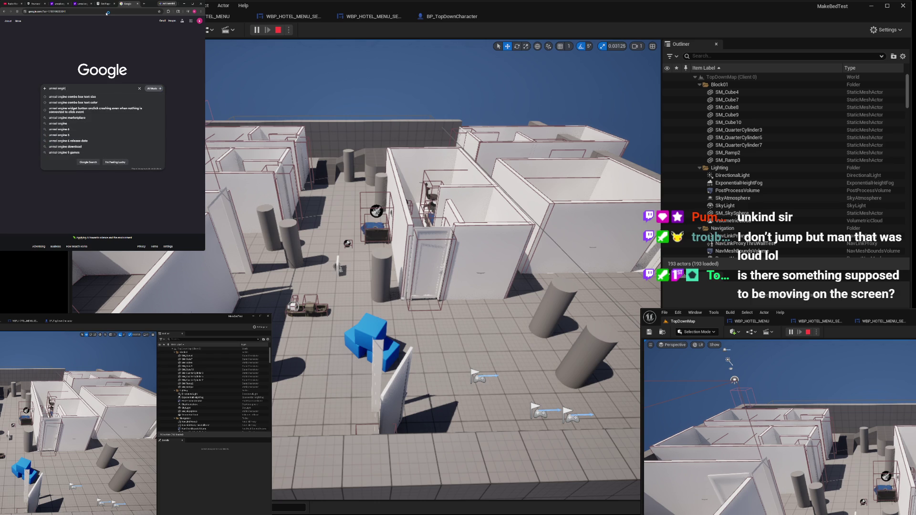
text(e make camera not rotate with character)
key(Return)
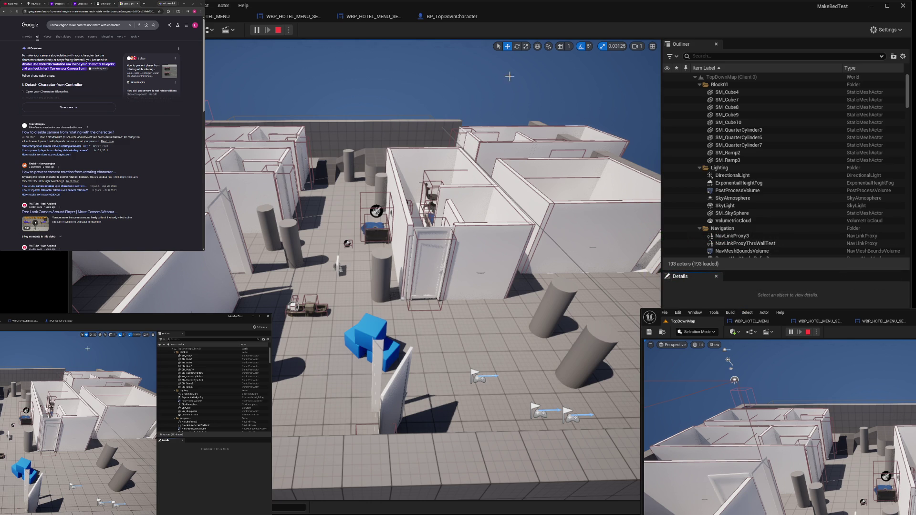
key(Escape)
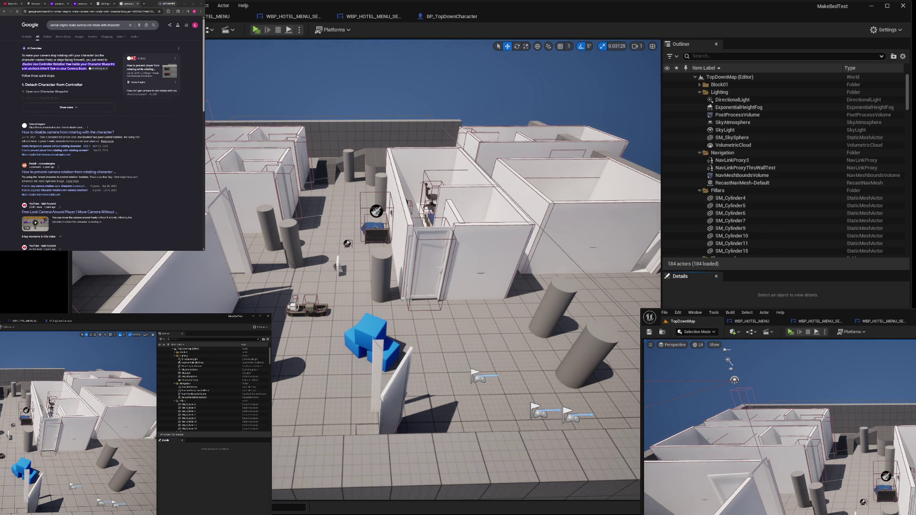
Review BP_TopDownCharacter's SpringArm and Camera-TopDown settings, then select Camera-ThirdPerson
click(434, 17)
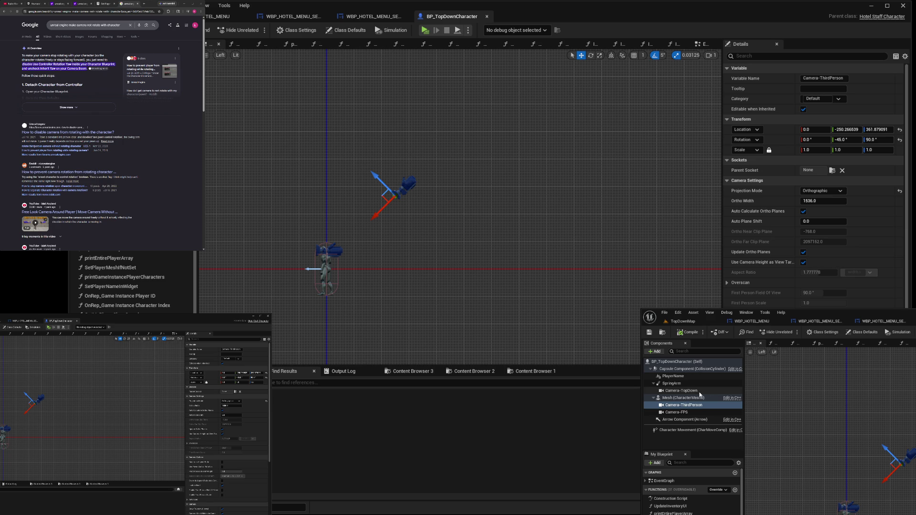
click(672, 383)
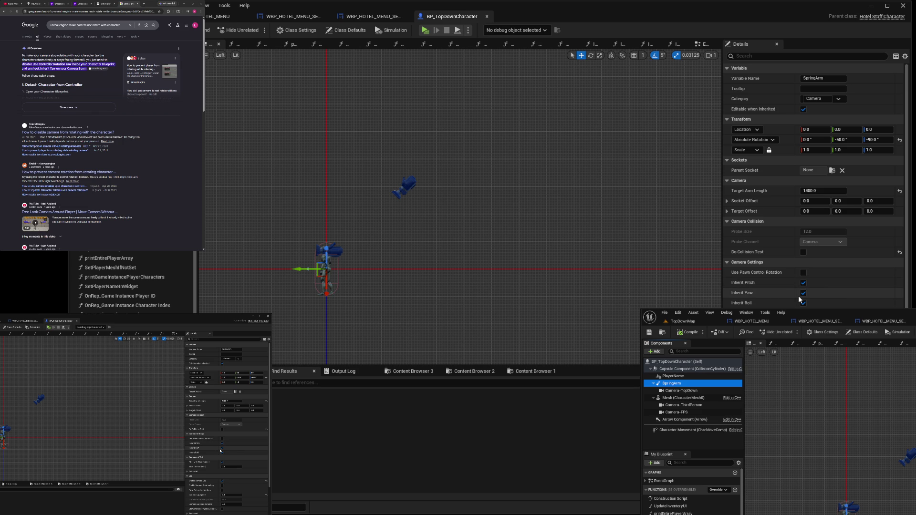
click(701, 391)
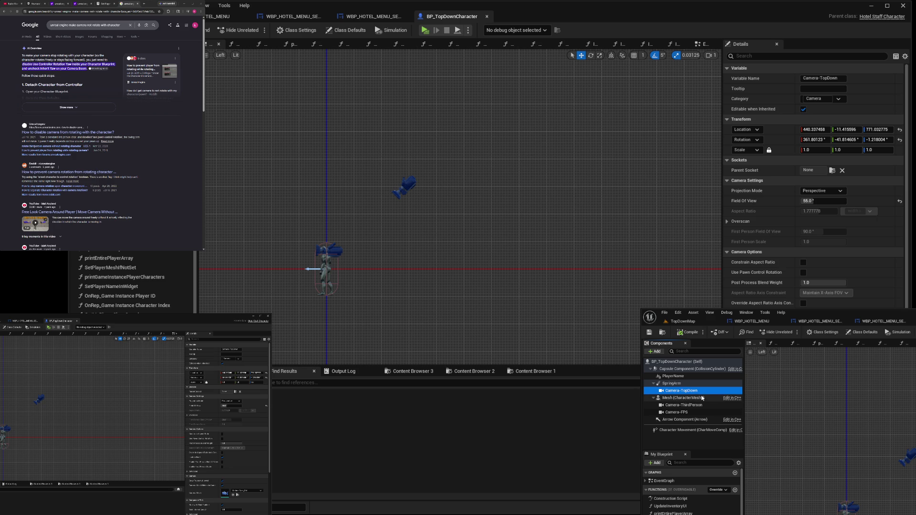
scroll(291, 227, down, 3)
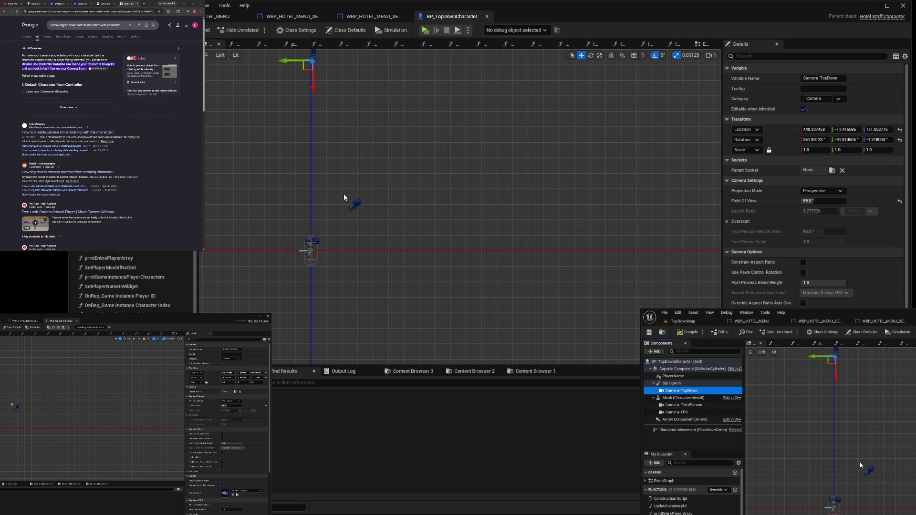
click(356, 206)
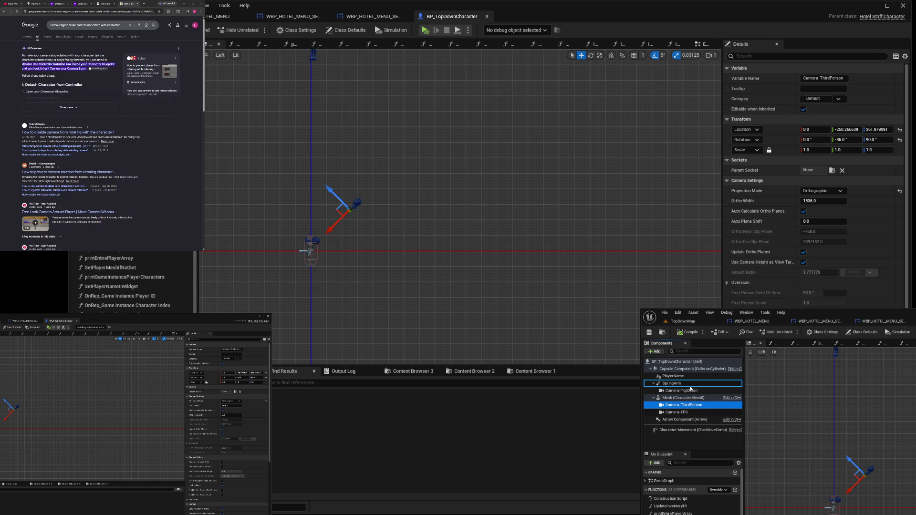
Parent Camera-ThirdPerson and Camera-FPS to SpringArm, placing Camera-FPS at the character's head
drag(690, 388, 690, 389)
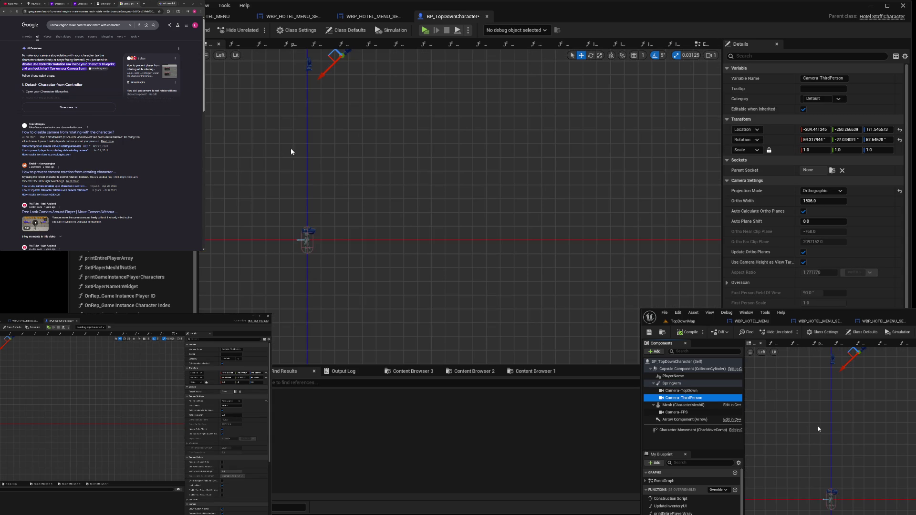
mouse_move(328, 71)
mouse_down()
mouse_move(282, 129)
mouse_move(244, 116)
mouse_move(330, 204)
mouse_move(321, 190)
mouse_move(322, 222)
mouse_up()
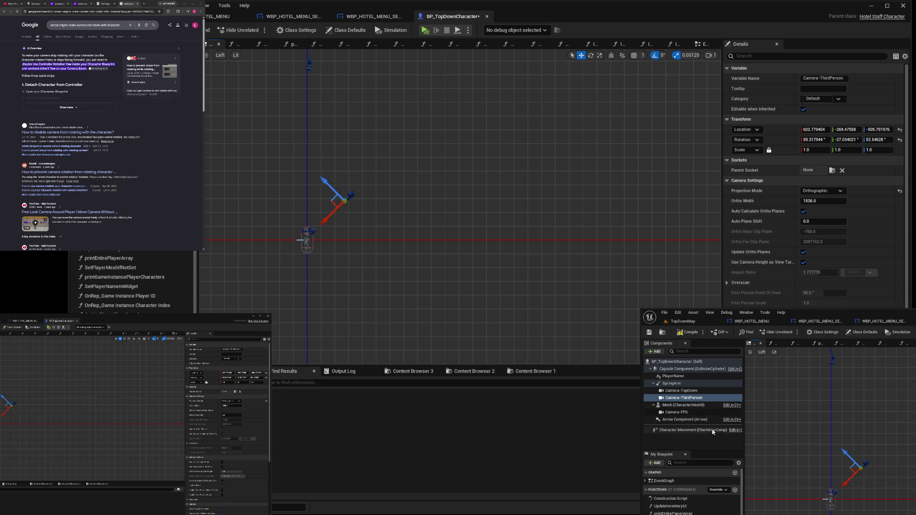
click(677, 412)
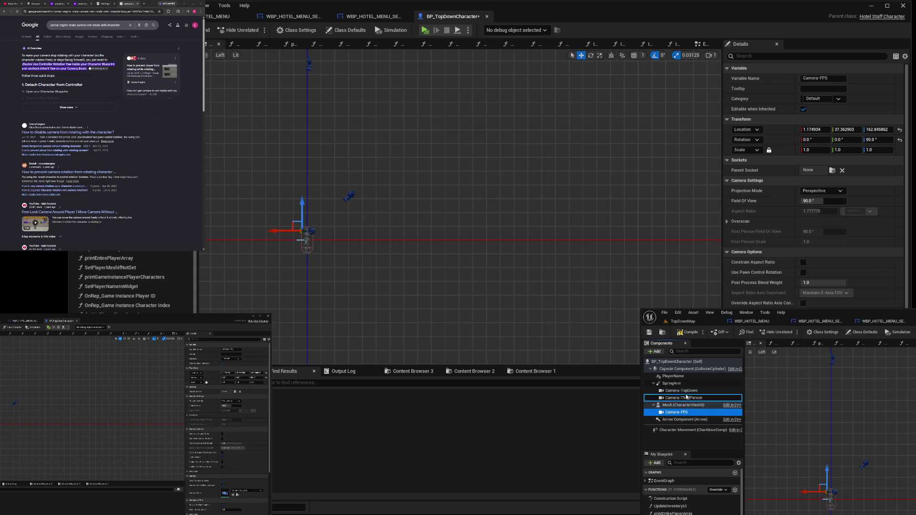
drag(688, 388, 688, 388)
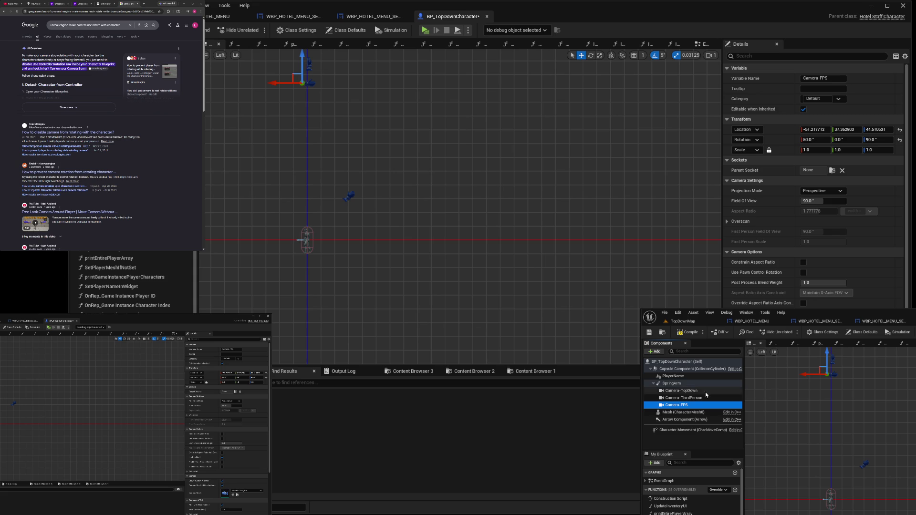
drag(300, 62, 326, 210)
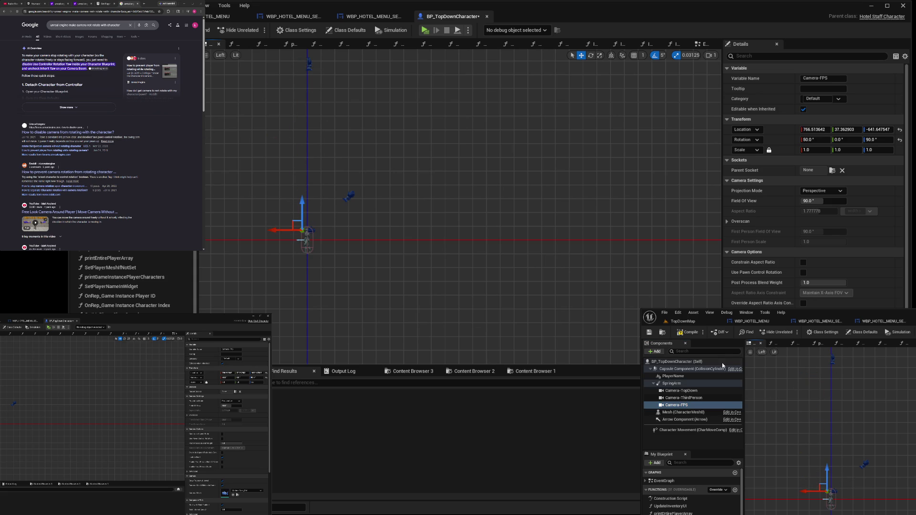
click(682, 321)
Start a two-client multiplayer PIE test and open Client 1's in-game Settings menu
click(257, 30)
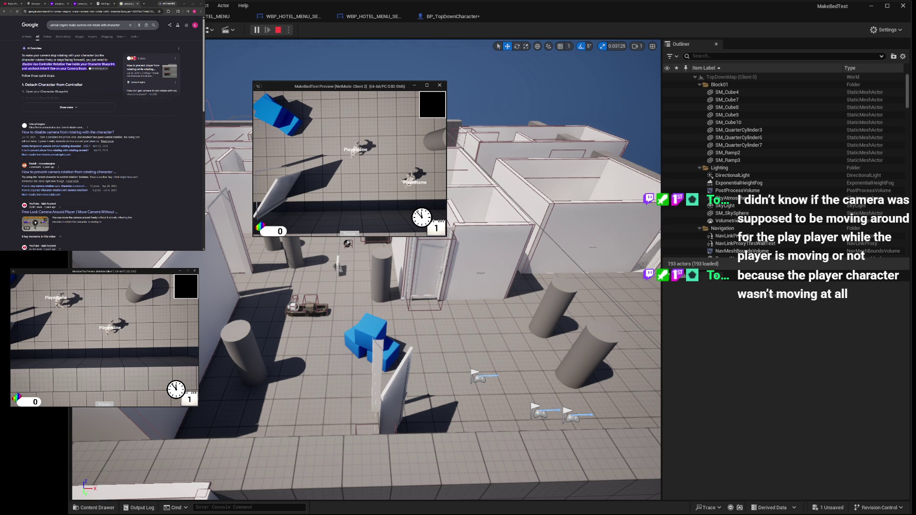
mouse_move(554, 281)
mouse_down()
mouse_move(637, 314)
mouse_move(754, 321)
mouse_up()
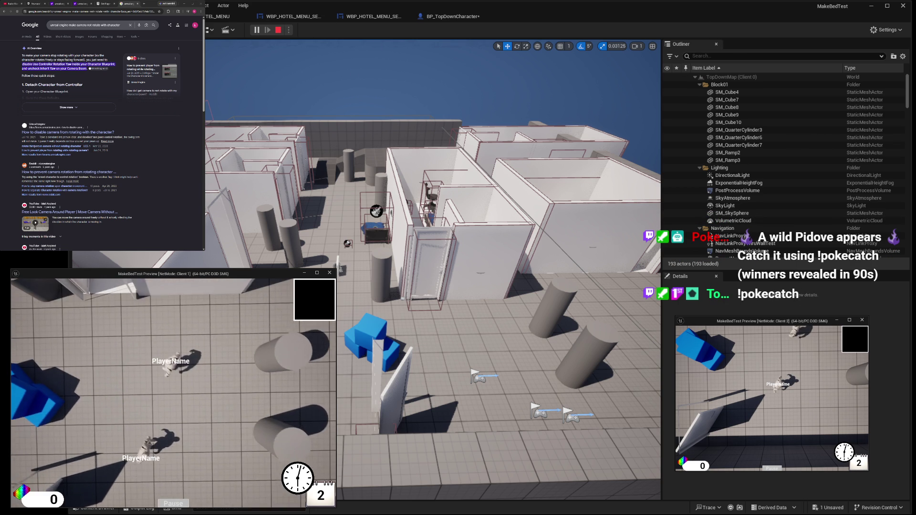
key(Escape)
click(185, 403)
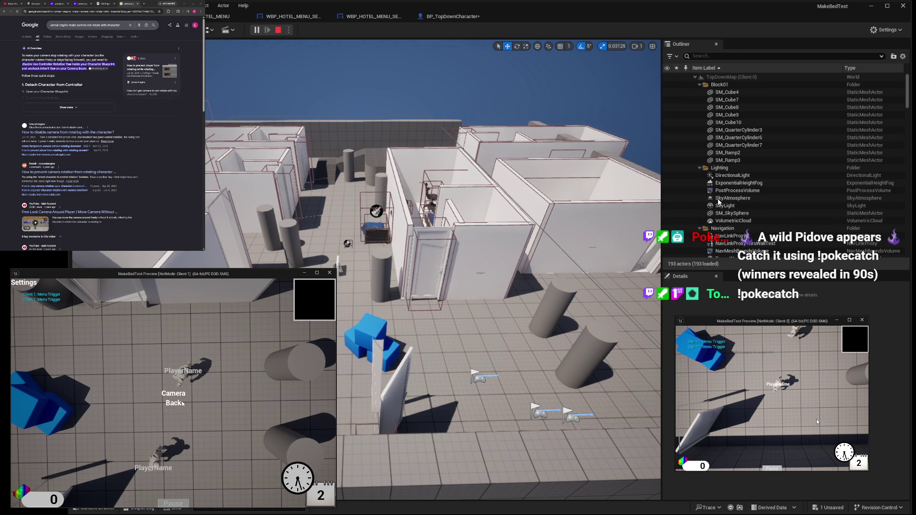
Set Client 1's camera to First Person, then change it to Third Person Behind
click(219, 394)
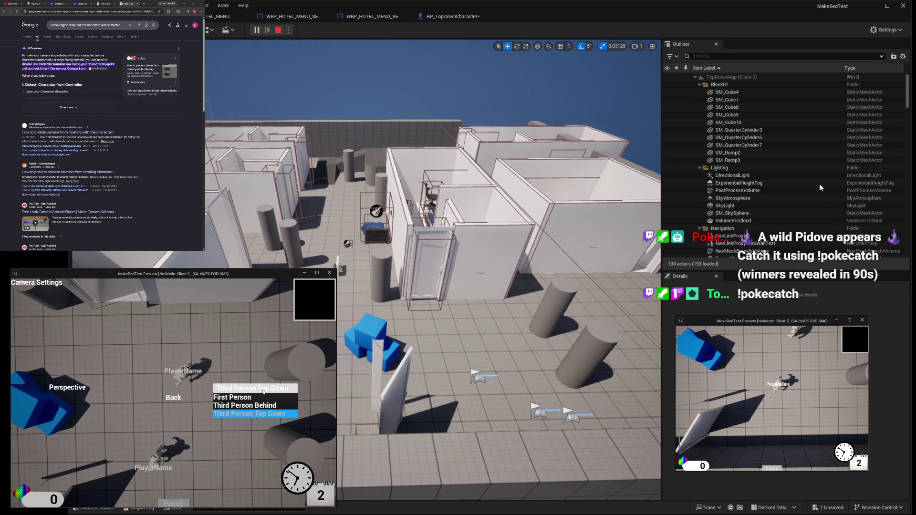
click(262, 400)
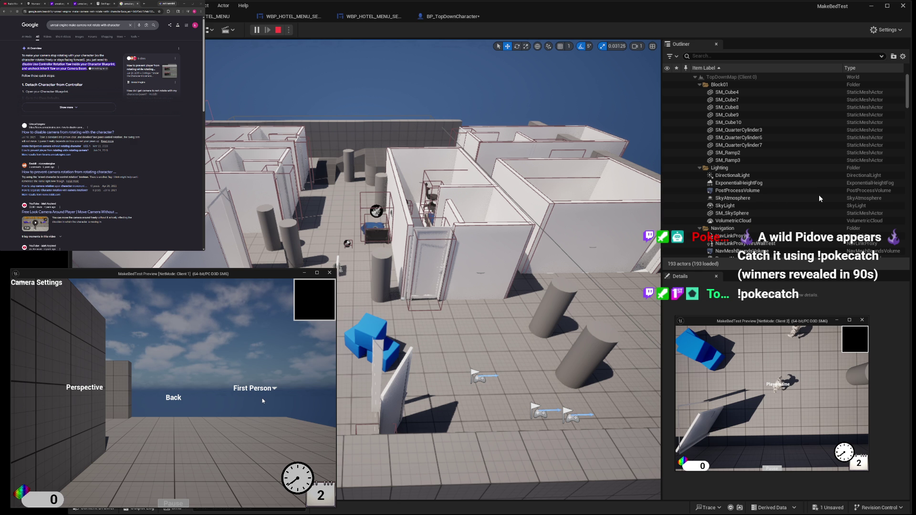
click(263, 399)
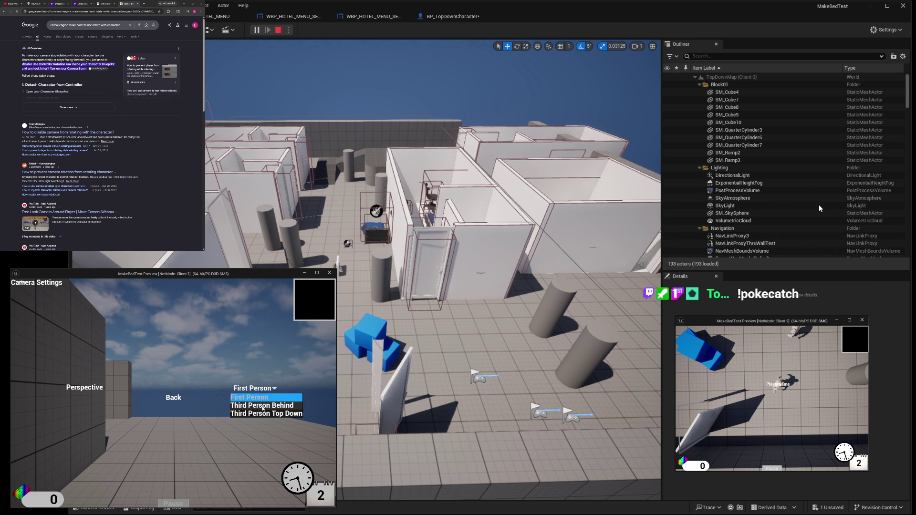
click(263, 406)
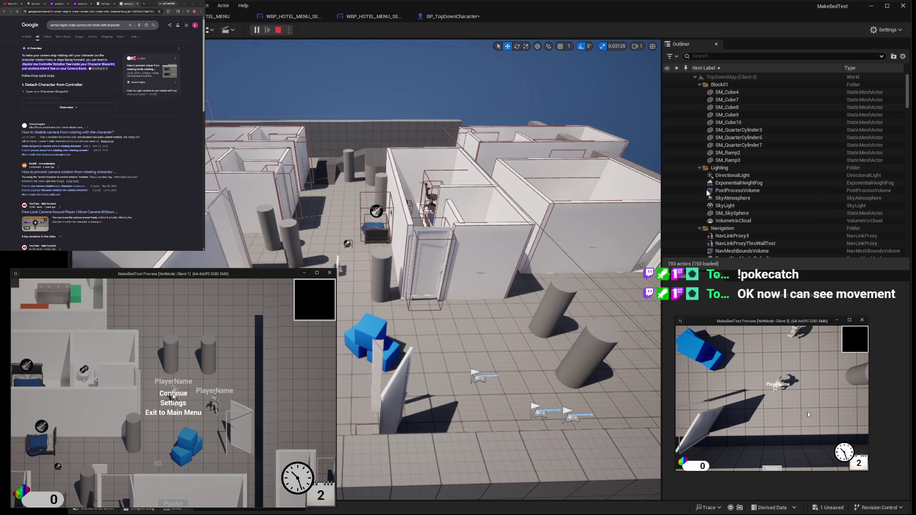
Resume play and walk the character with A, D and W keys to test the view
click(175, 405)
key(a)
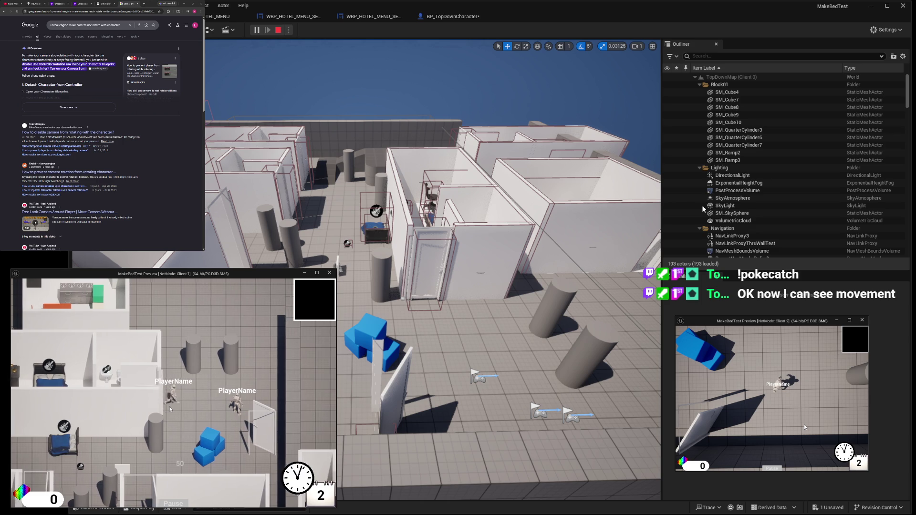
key(d)
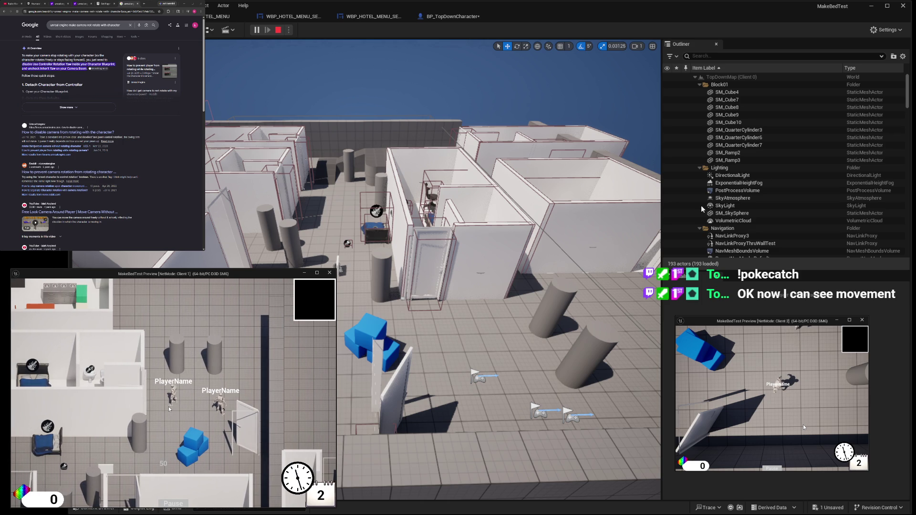
key(w)
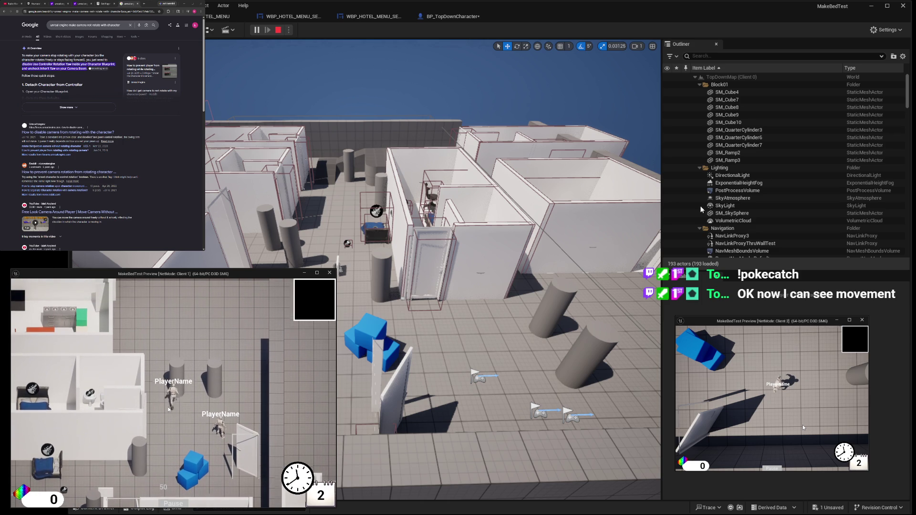
key(d)
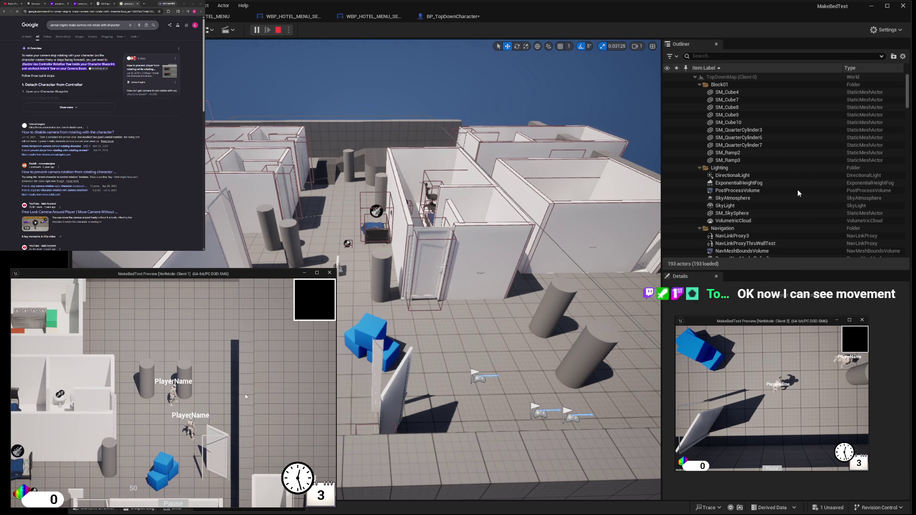
key(d)
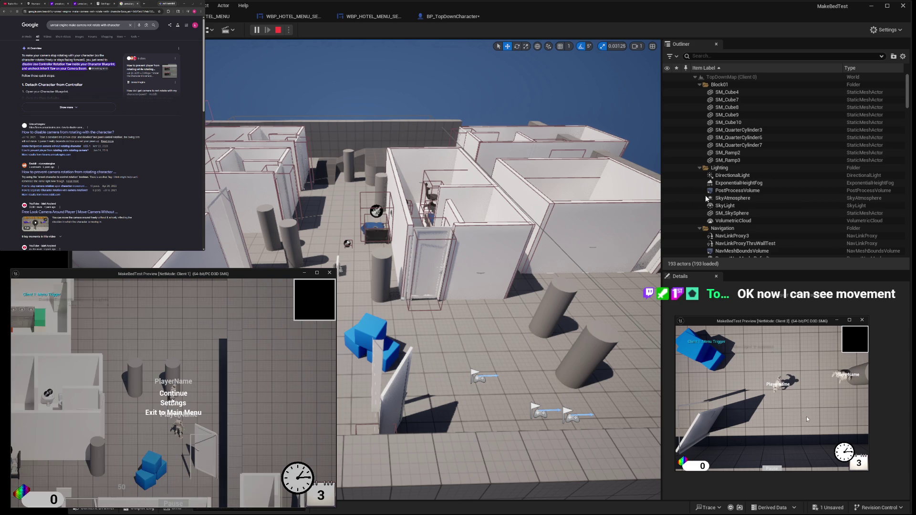
Set Client 1's in-game camera mode to First Person
key(m)
click(182, 394)
click(253, 388)
click(240, 399)
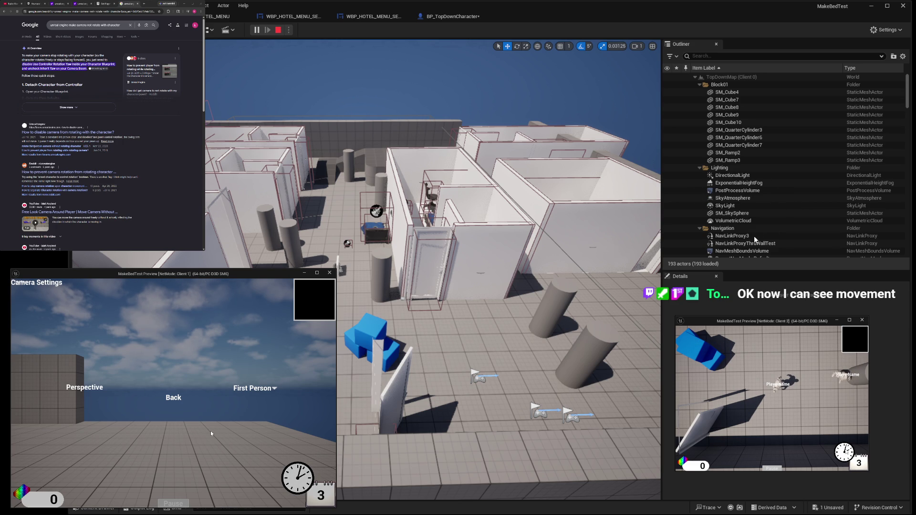
Resume gameplay, look left in first person, then stop the play session
click(173, 398)
click(173, 394)
click(174, 399)
click(174, 404)
click(174, 384)
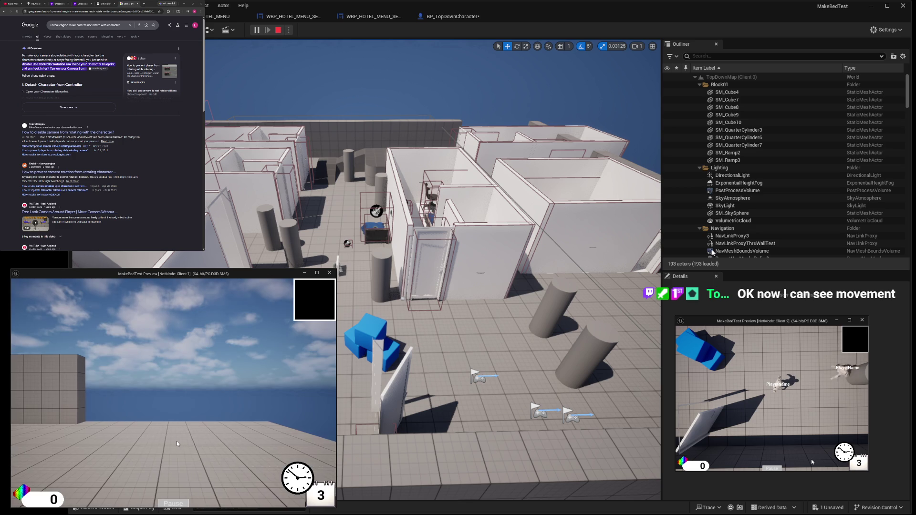
drag(177, 443, 96, 444)
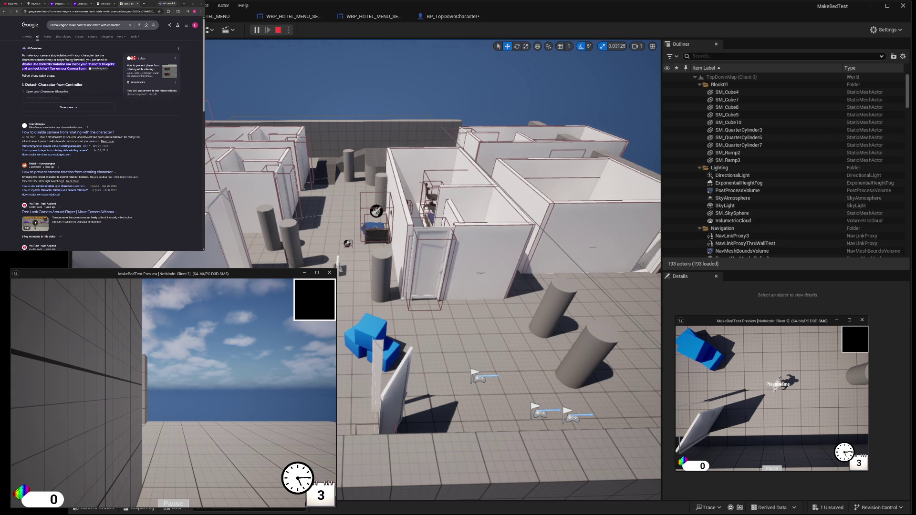
click(278, 31)
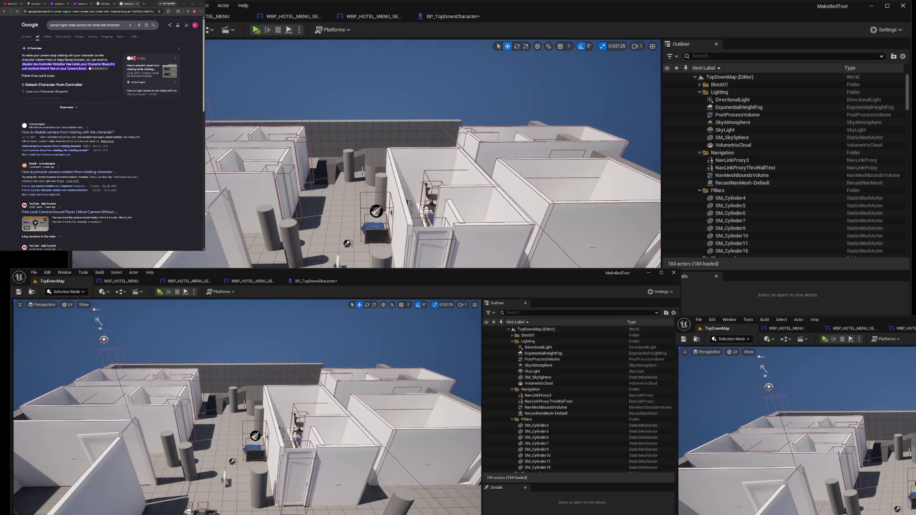
Open BP_TopDownCharacter and switch its viewport to perspective around the camera components
click(440, 19)
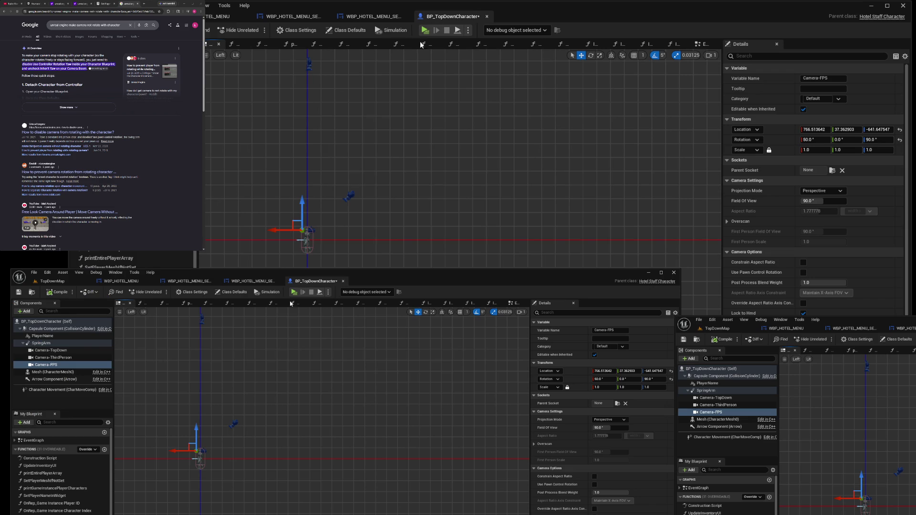
scroll(287, 219, up, 5)
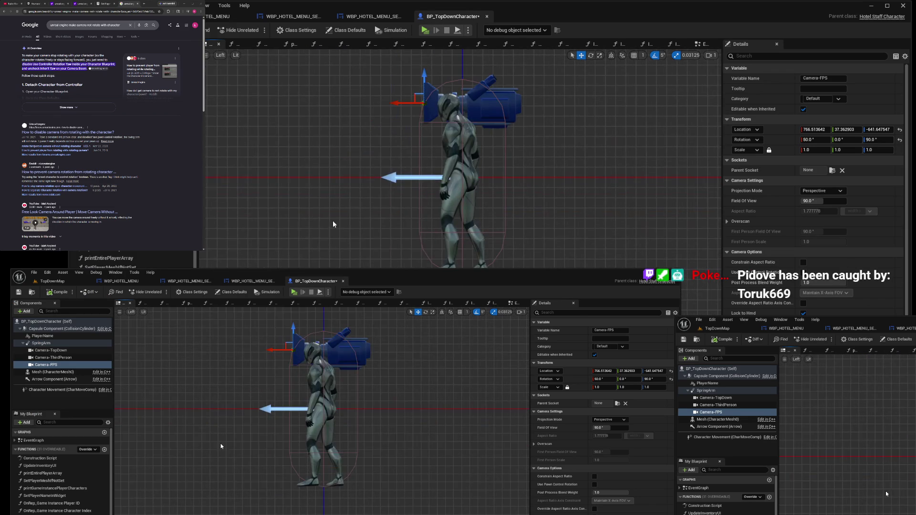
scroll(436, 173, down, 3)
click(526, 89)
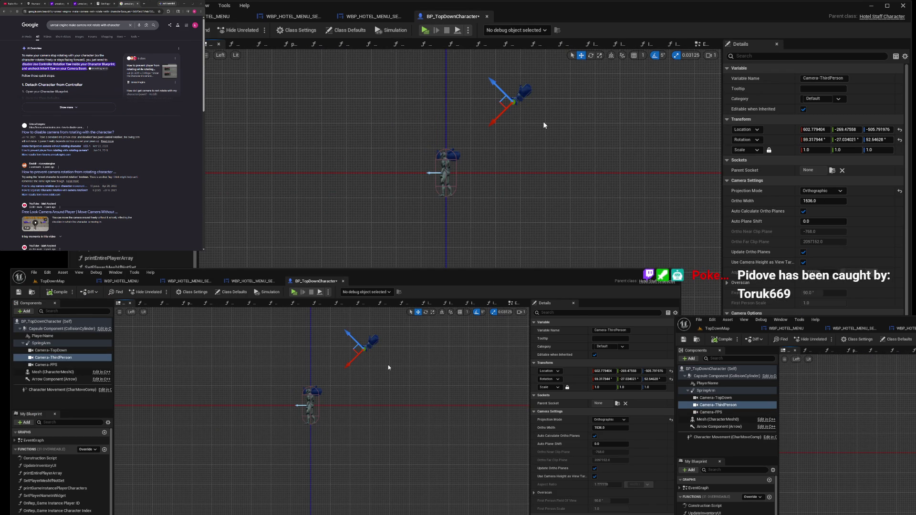
click(445, 169)
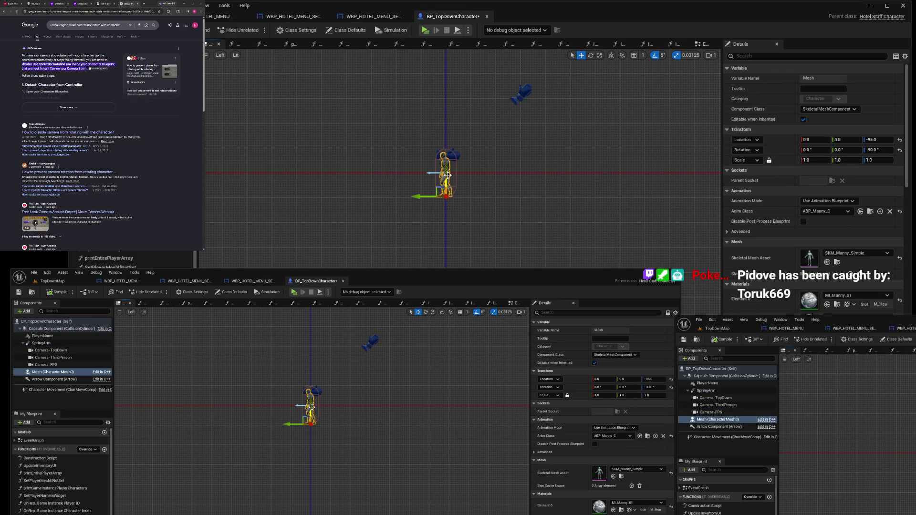
mouse_move(445, 169)
mouse_down()
mouse_move(471, 176)
mouse_move(398, 328)
mouse_move(404, 155)
mouse_move(402, 296)
mouse_move(417, 135)
mouse_move(417, 296)
mouse_move(359, 92)
mouse_up()
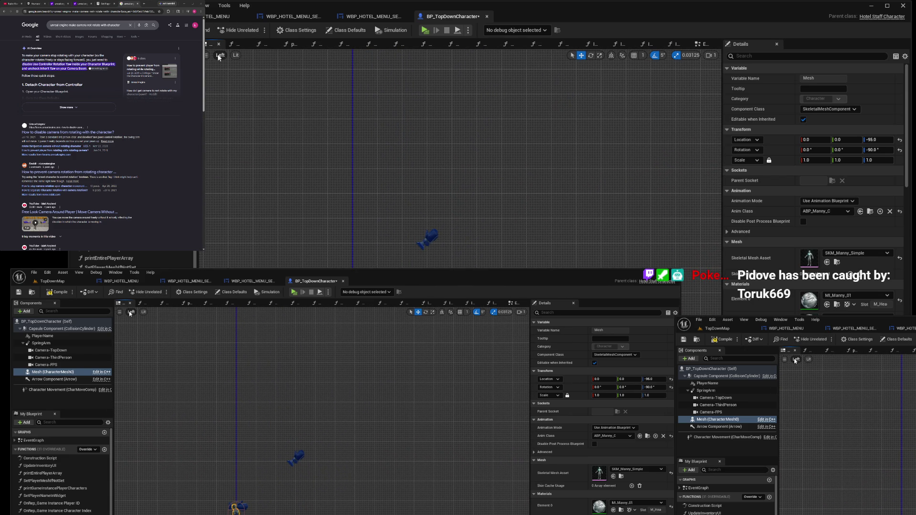
key(alt+g)
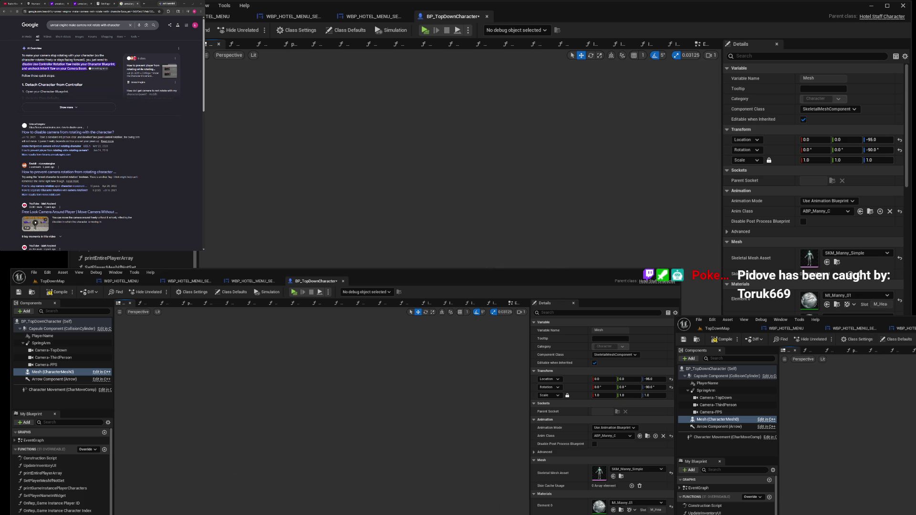
scroll(463, 158, up, 3)
scroll(463, 158, down, 5)
drag(458, 157, 458, 229)
scroll(370, 236, up, 5)
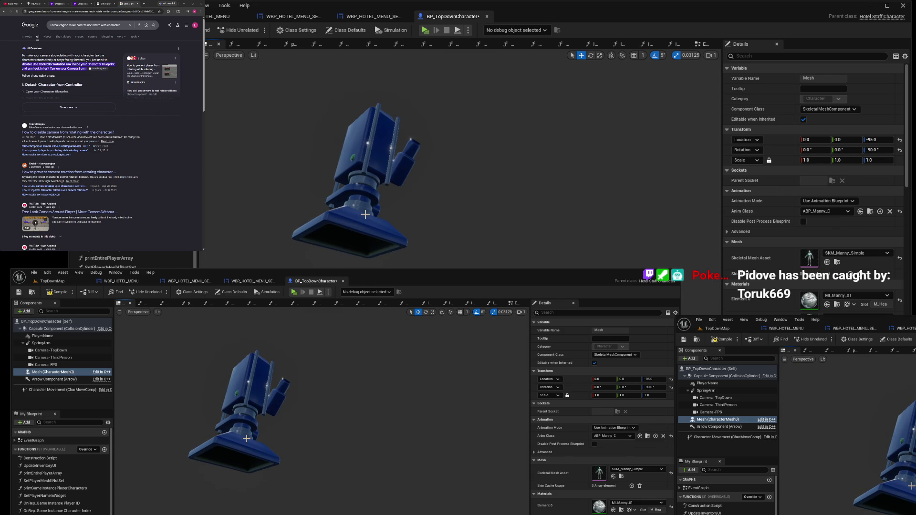
Focus on Camera-FPS and move it to about 1366, -462.5, -1144.9
click(365, 214)
scroll(365, 214, down, 10)
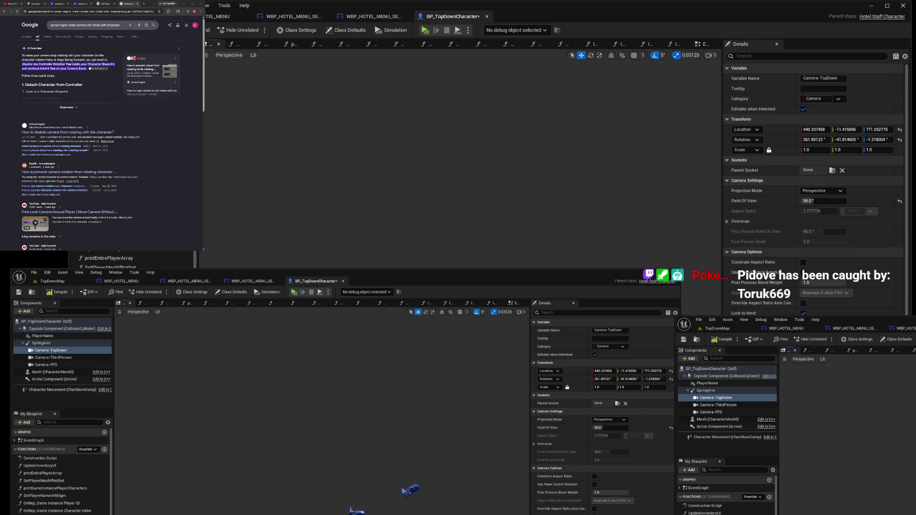
click(542, 200)
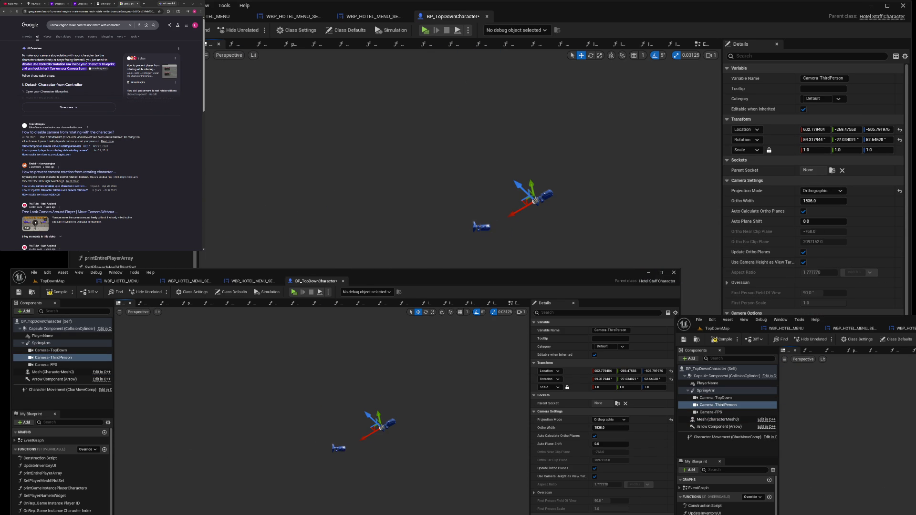
click(484, 228)
key(f)
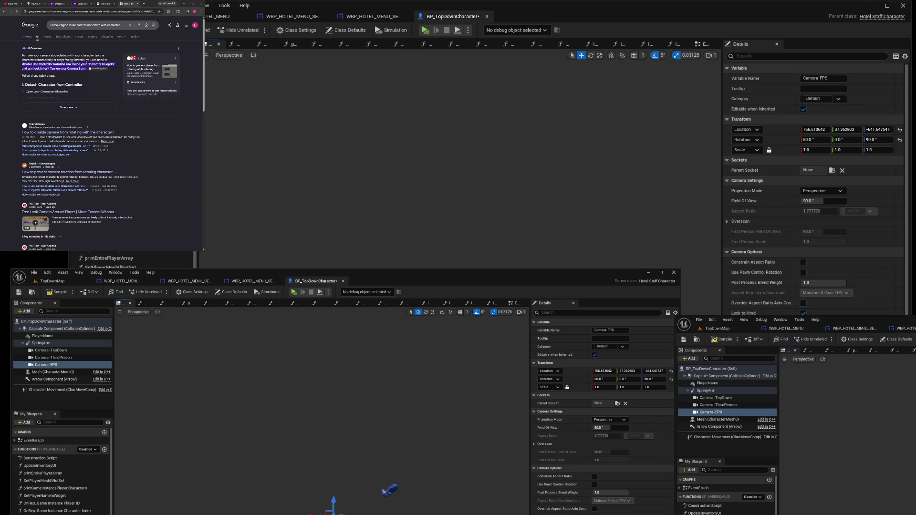
scroll(463, 157, up, 5)
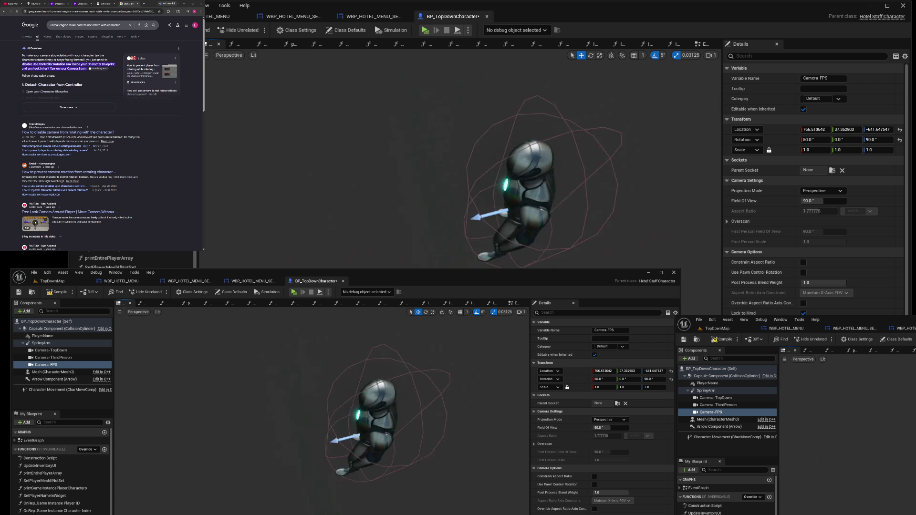
scroll(446, 218, down, 5)
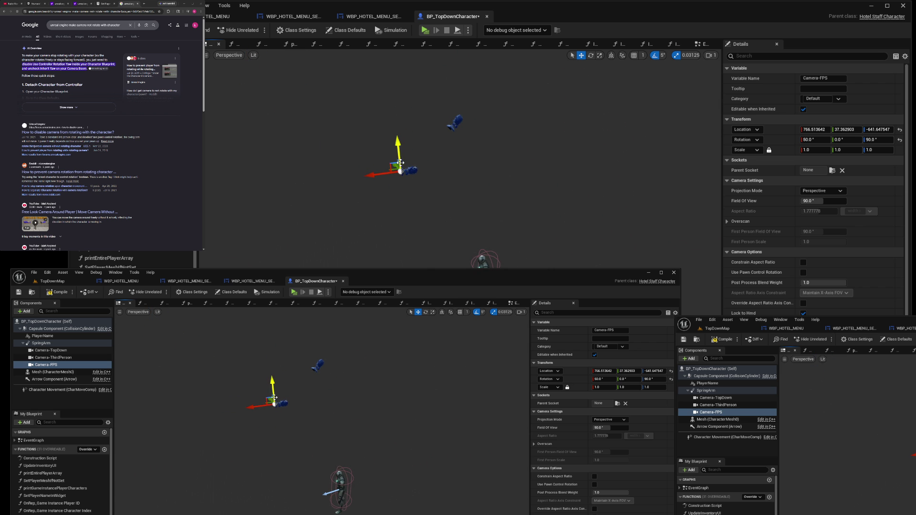
mouse_move(400, 158)
mouse_down()
mouse_move(403, 238)
mouse_move(421, 291)
mouse_up()
drag(290, 495, 344, 472)
scroll(354, 477, up, 3)
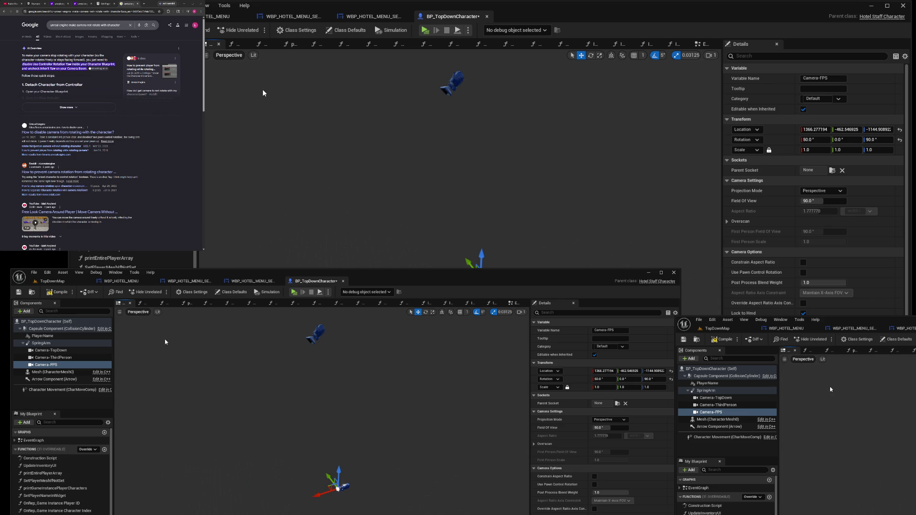
In the Top view, drag Camera-FPS along Y to about 102.4, then along X/Z
key(alt+j)
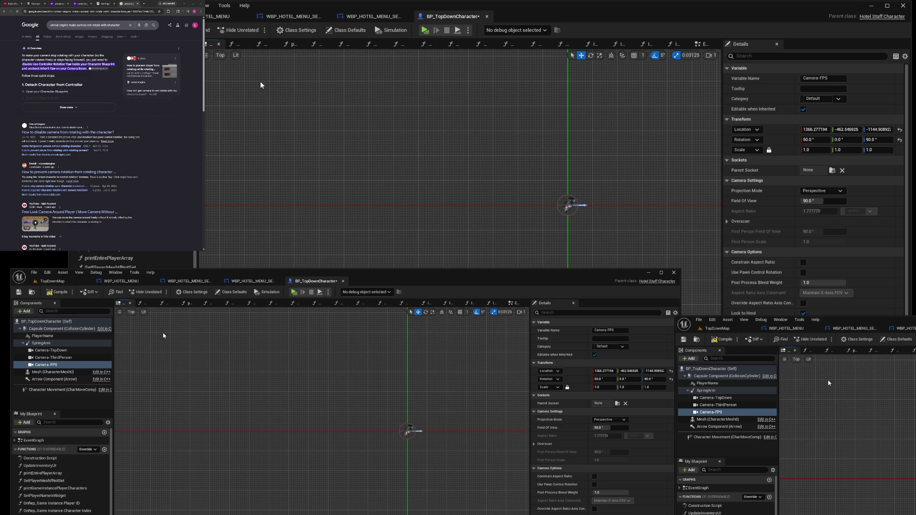
scroll(597, 212, down, 2)
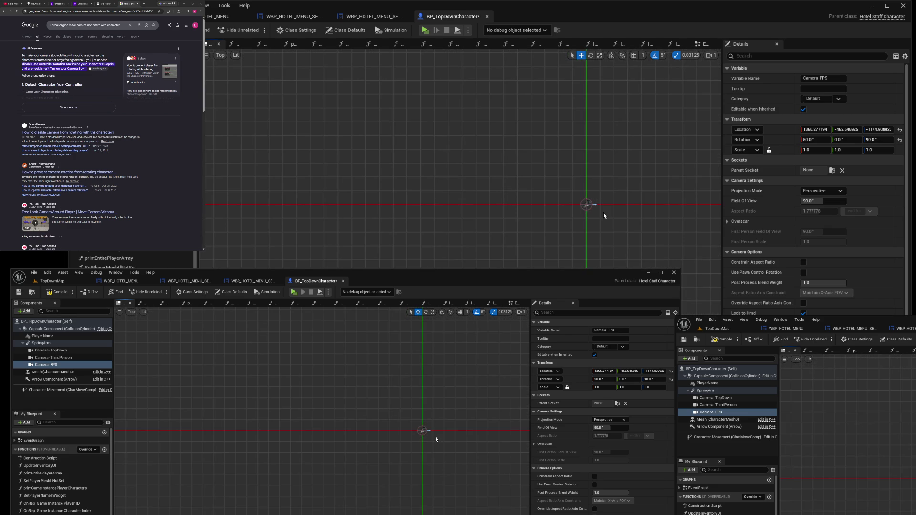
drag(845, 129, 853, 129)
mouse_move(595, 205)
mouse_down()
mouse_move(608, 227)
mouse_move(599, 238)
mouse_up()
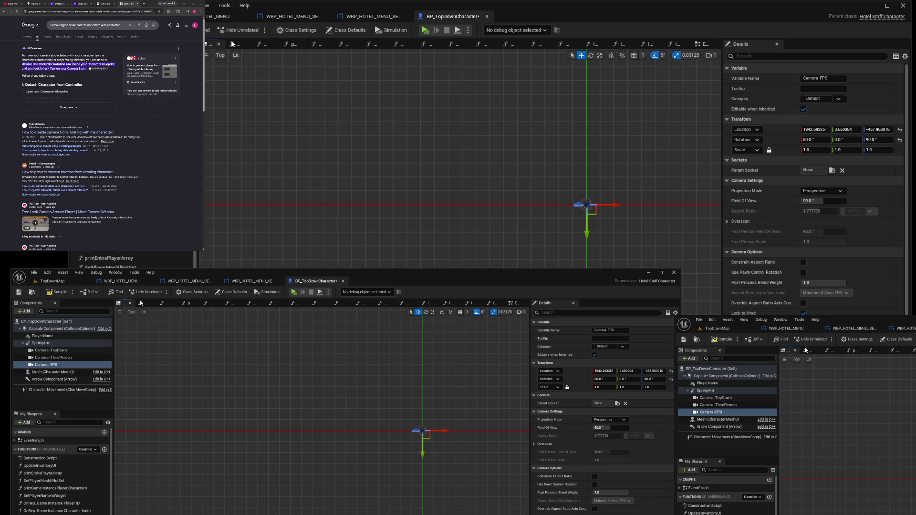
Undo that move and, from the Left view, slide Camera-FPS up to the character's head
key(alt+k)
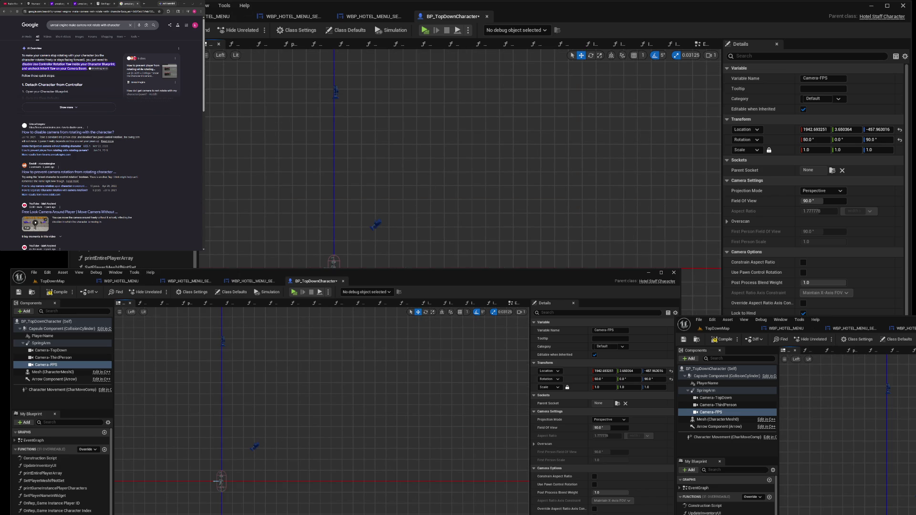
key(ctrl+z)
key(f)
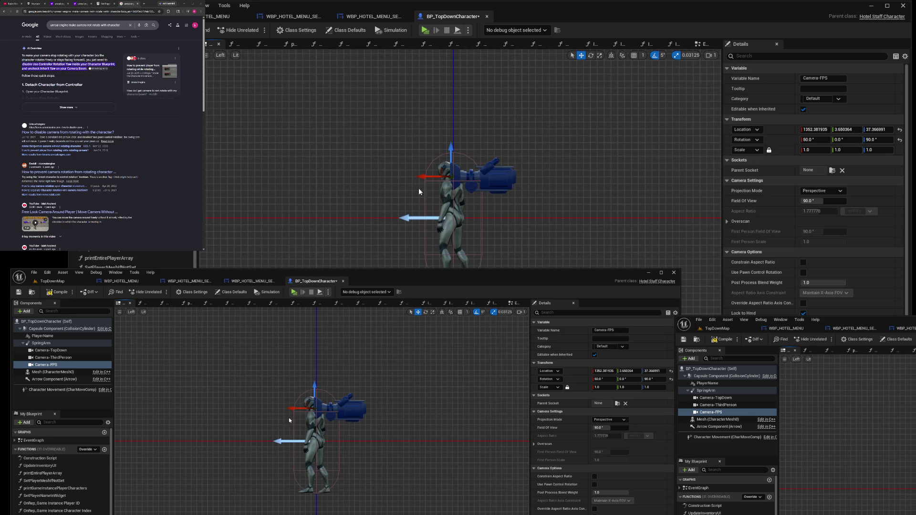
drag(421, 177, 405, 188)
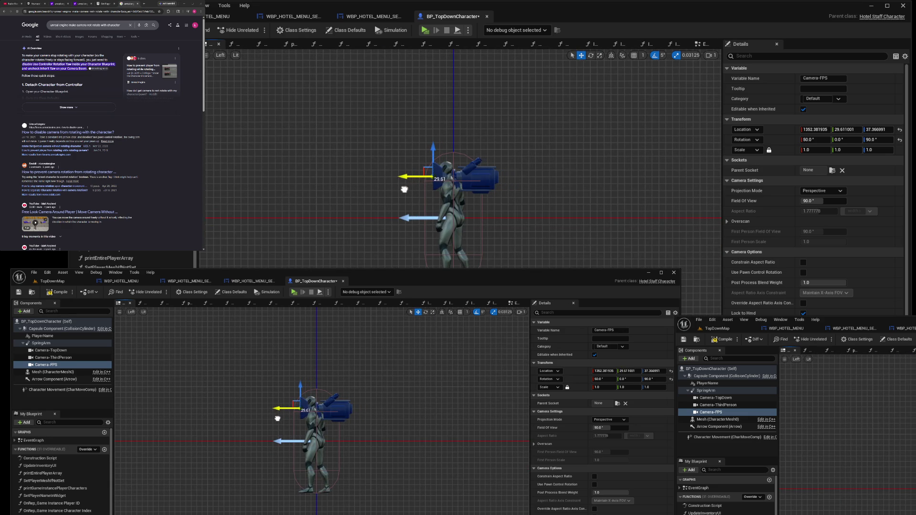
drag(431, 151, 401, 172)
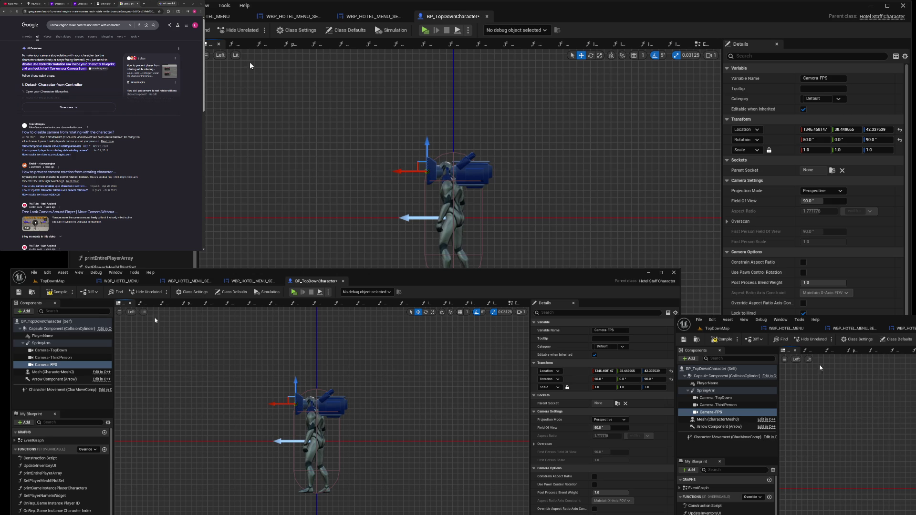
key(alt+g)
key(f)
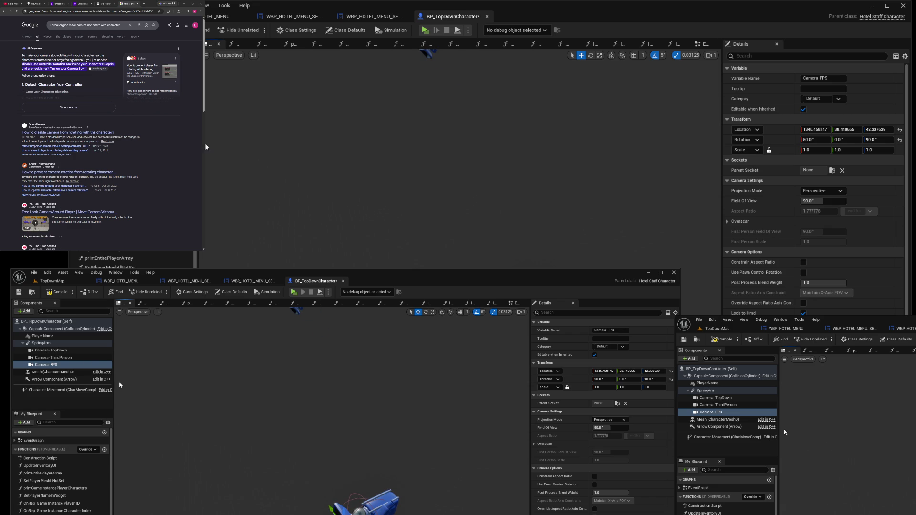
key(Up)
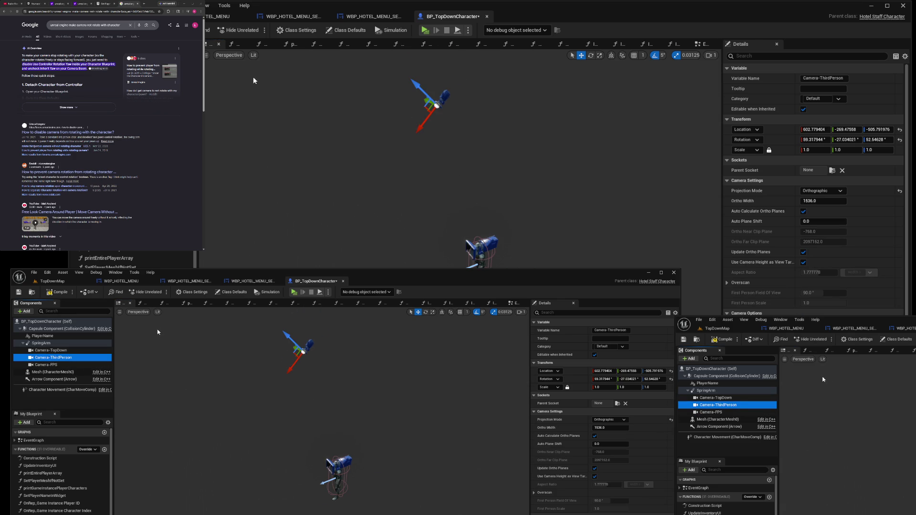
From the Top view, drag Camera-ThirdPerson up close beside the character
click(234, 57)
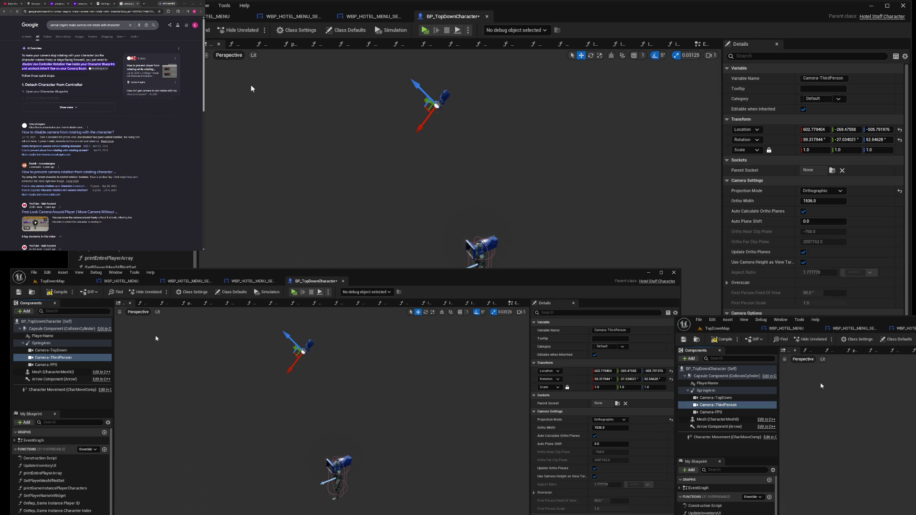
key(alt+j)
scroll(510, 233, down, 10)
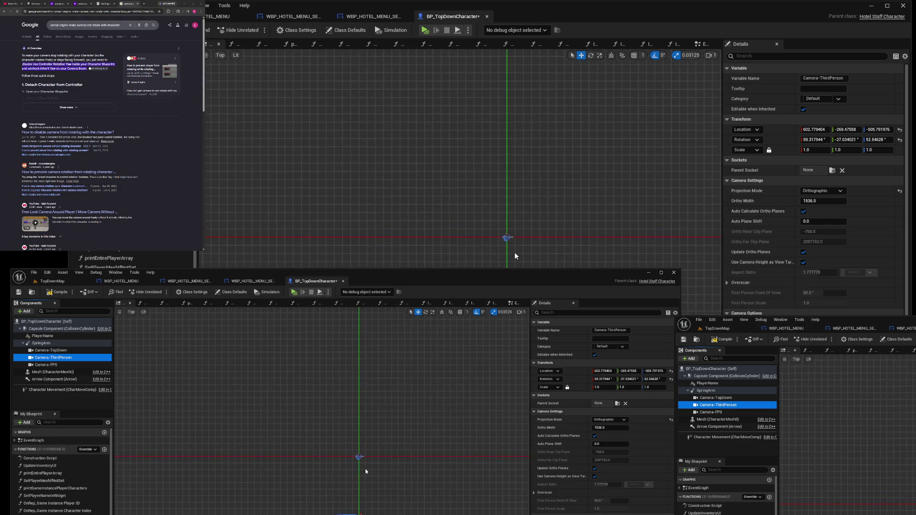
drag(507, 239, 486, 261)
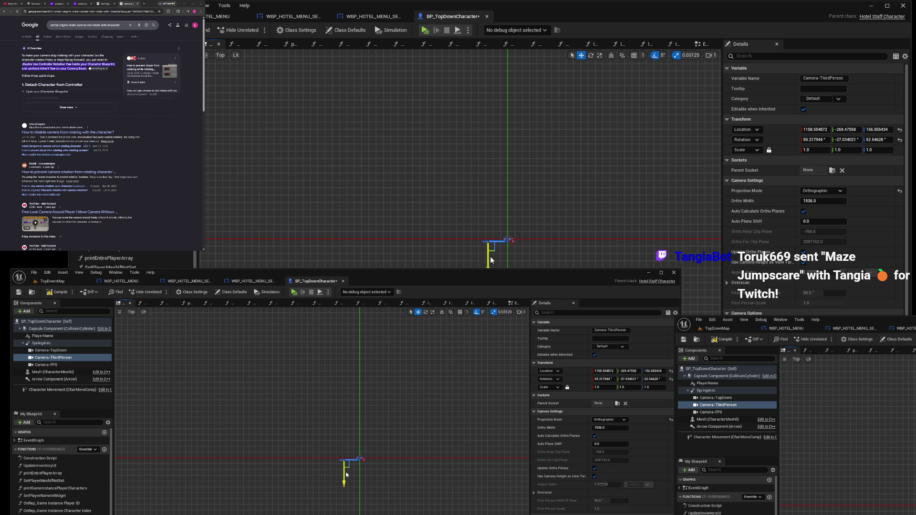
scroll(490, 259, up, 2)
scroll(489, 258, up, 2)
drag(483, 230, 485, 223)
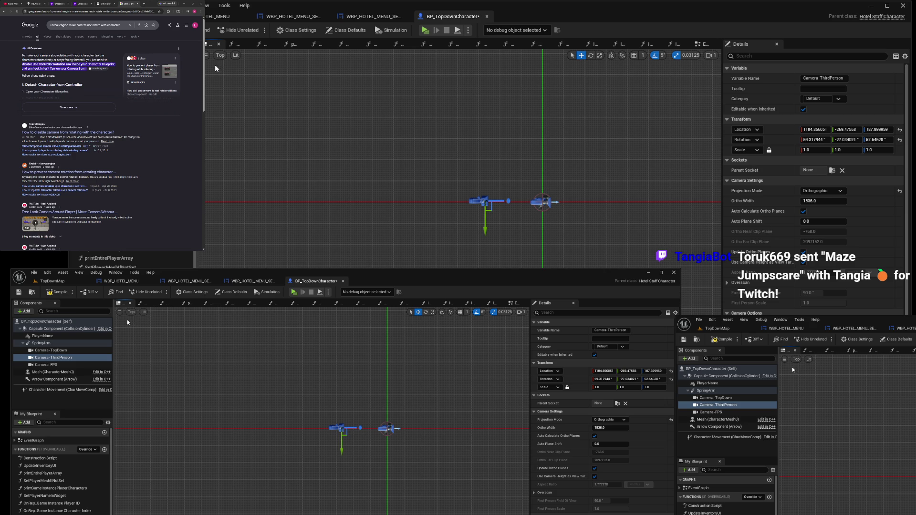
Check the camera in Perspective and Left views, nudge it in Top, then return to TopDownMap
click(225, 56)
click(236, 67)
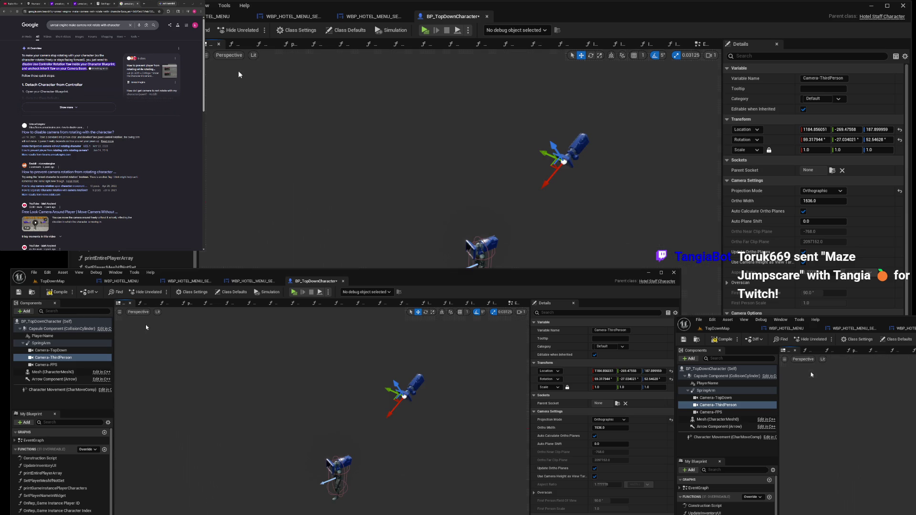
mouse_move(565, 247)
mouse_down()
mouse_move(559, 254)
mouse_move(316, 117)
mouse_up()
click(236, 58)
click(239, 100)
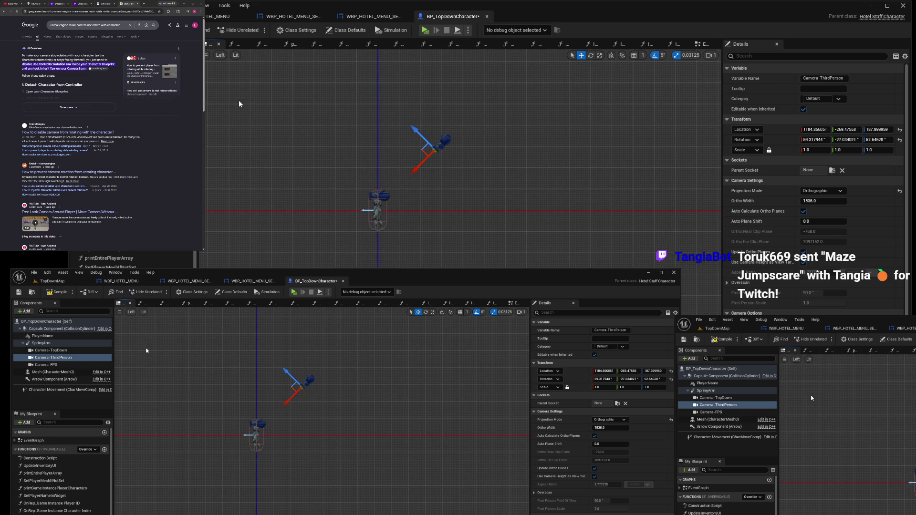
click(222, 55)
click(238, 85)
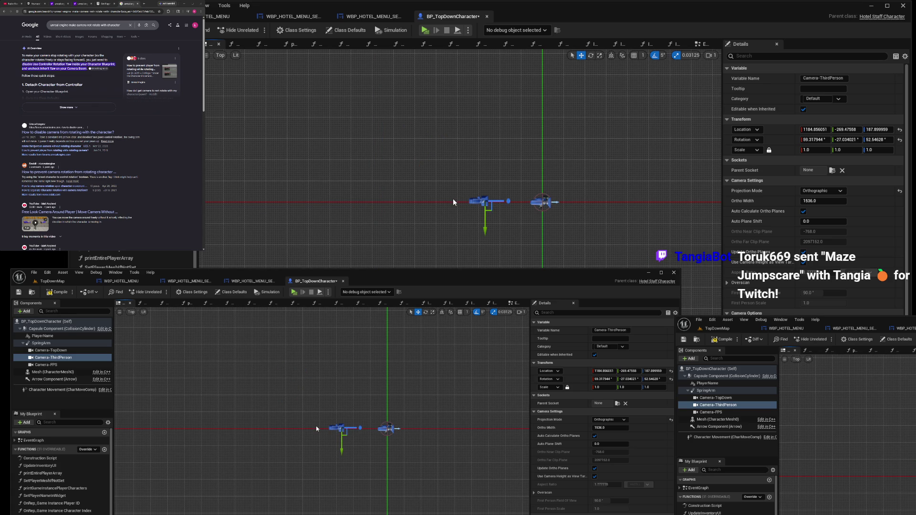
drag(485, 222, 485, 220)
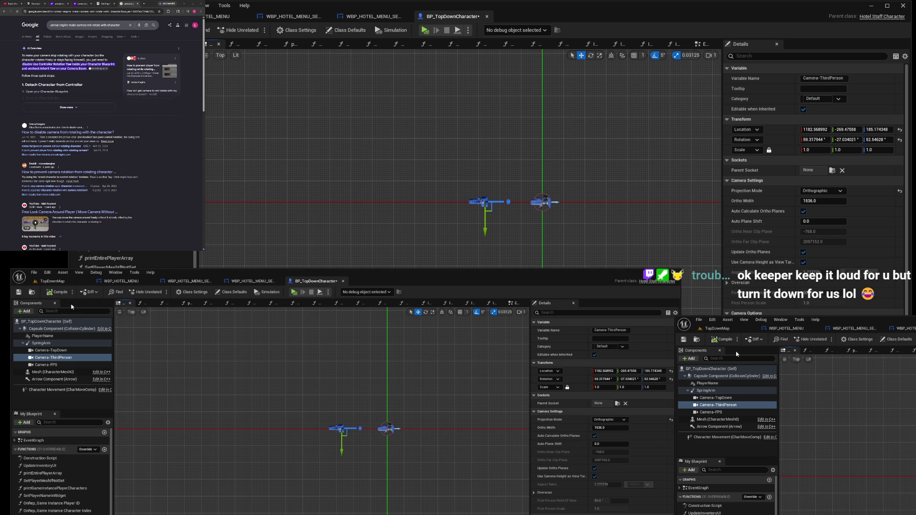
click(52, 281)
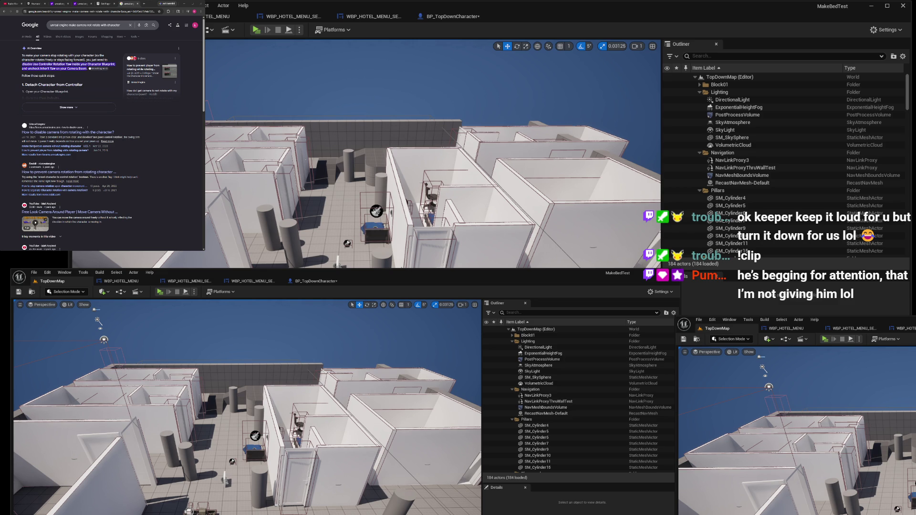
Start the multiplayer play session and set Client 1's camera to Third Person Behind
click(256, 29)
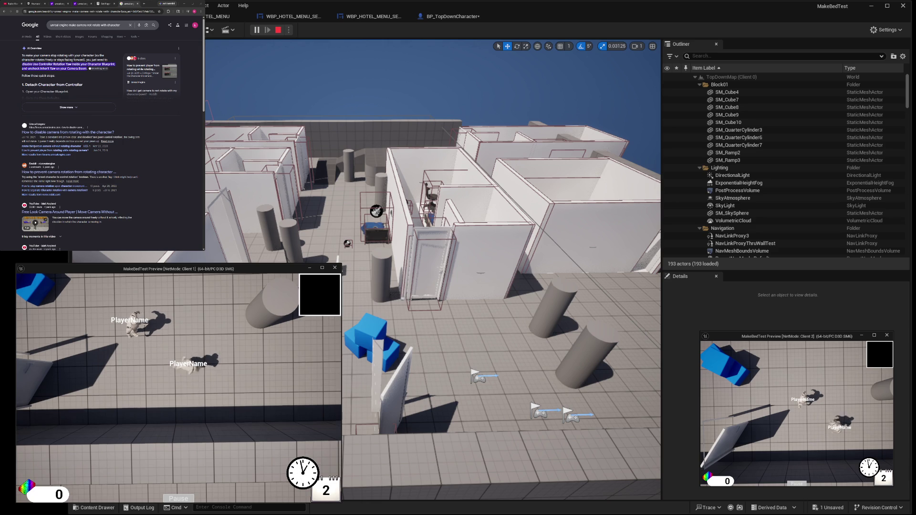
key(m)
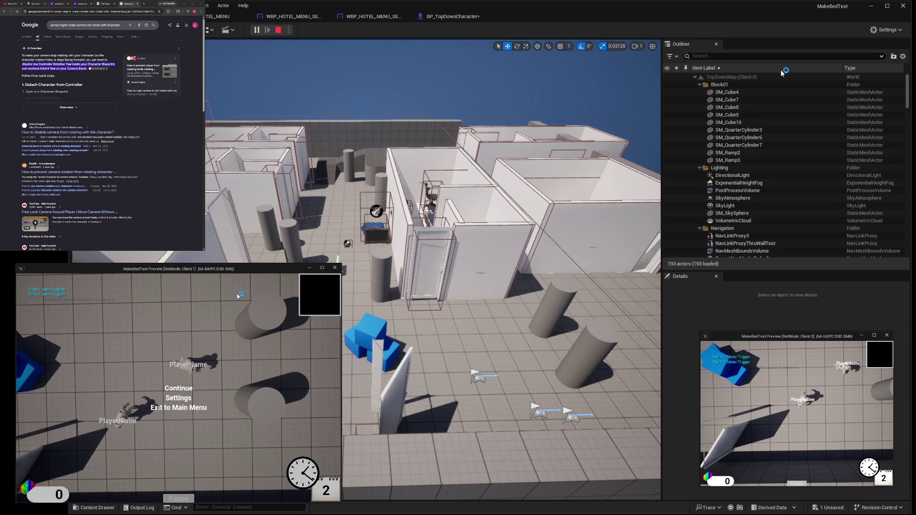
click(183, 397)
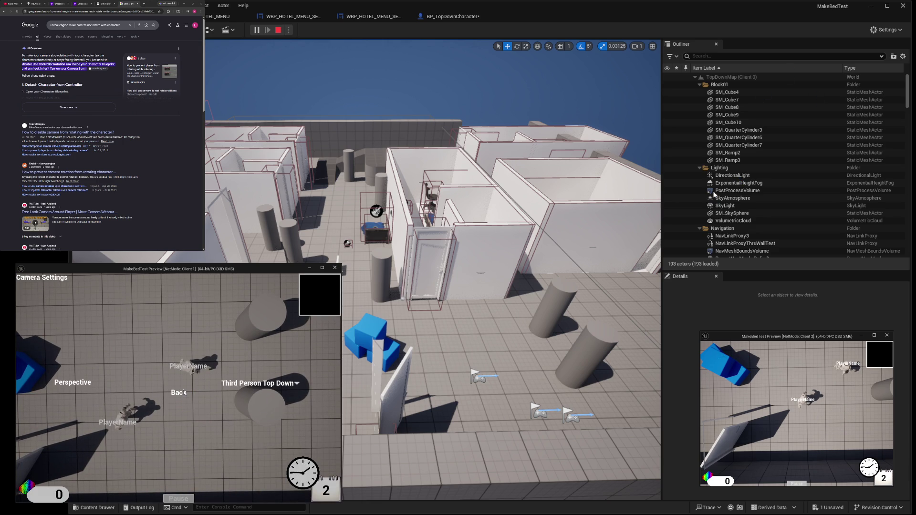
click(260, 383)
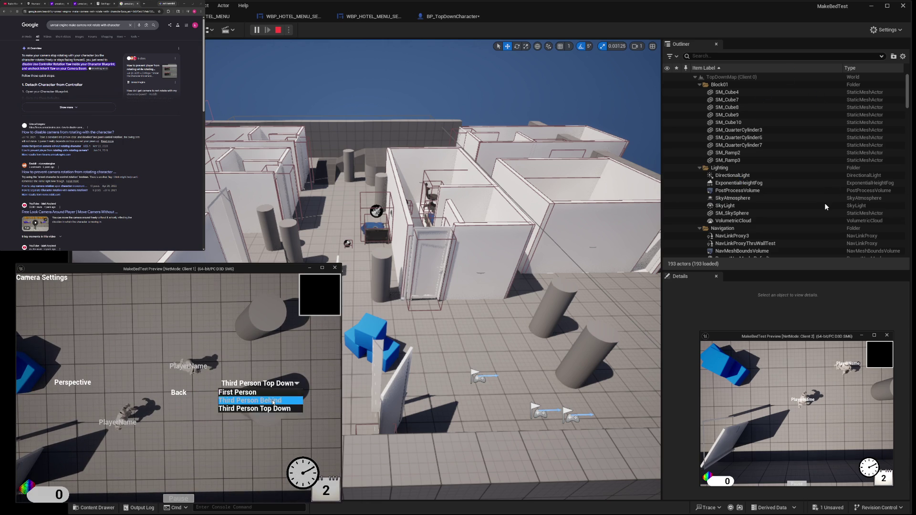
click(273, 402)
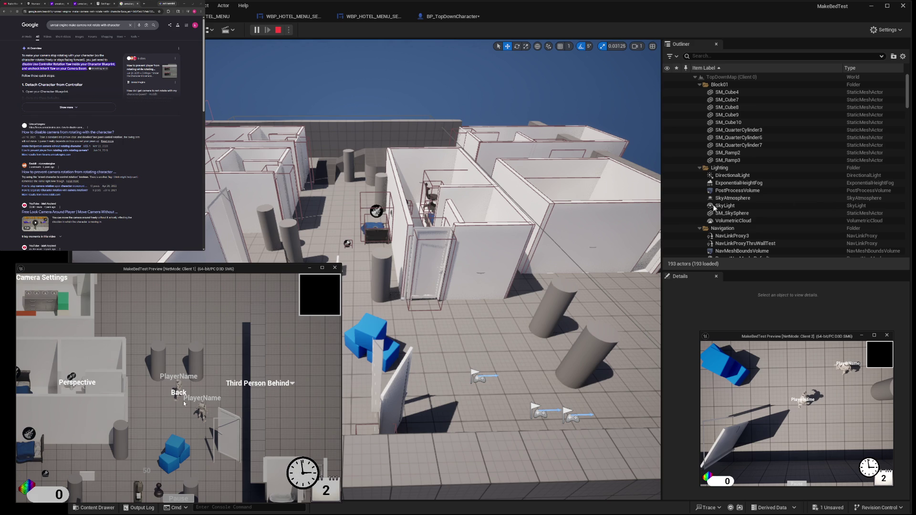
Switch Client 1 to First Person and walk around to test it
click(246, 384)
click(248, 394)
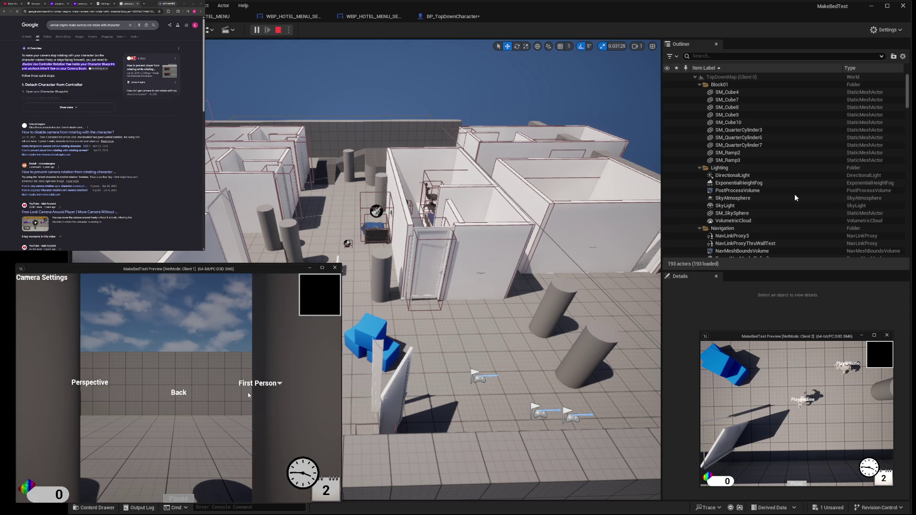
click(178, 394)
click(179, 396)
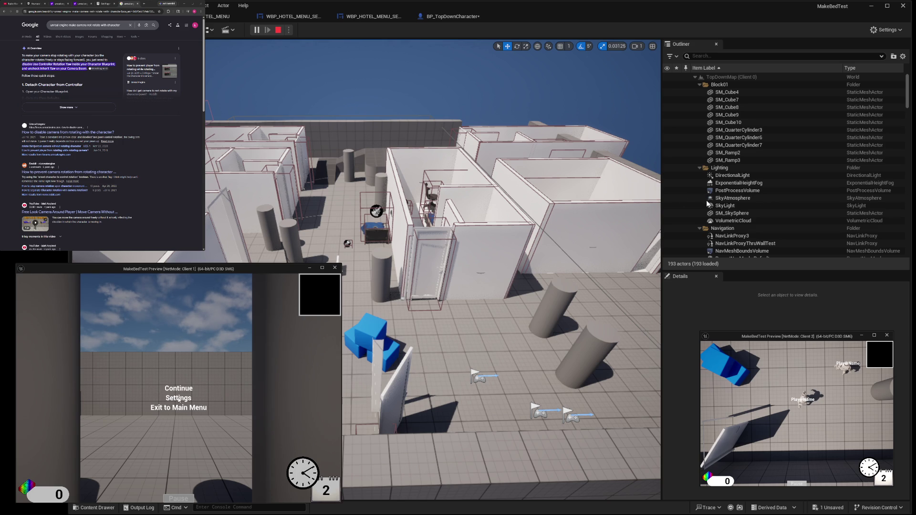
click(179, 384)
key(a)
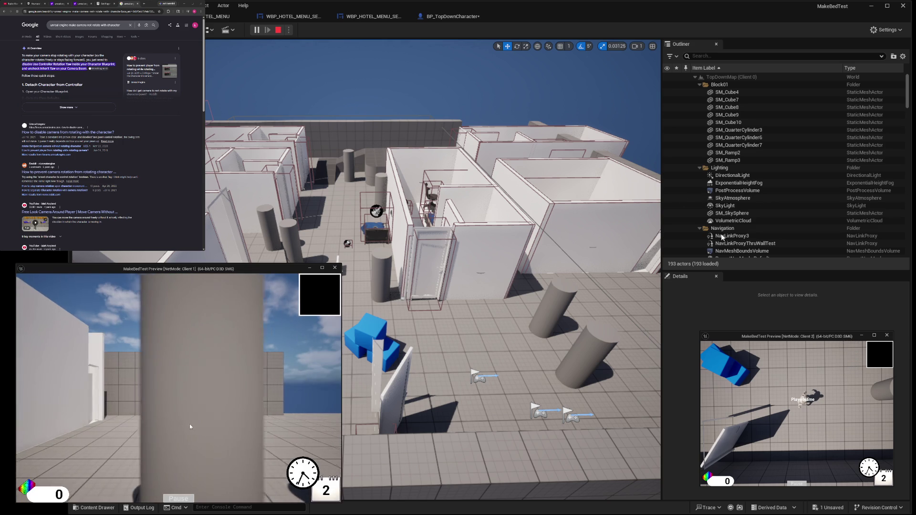
key(w)
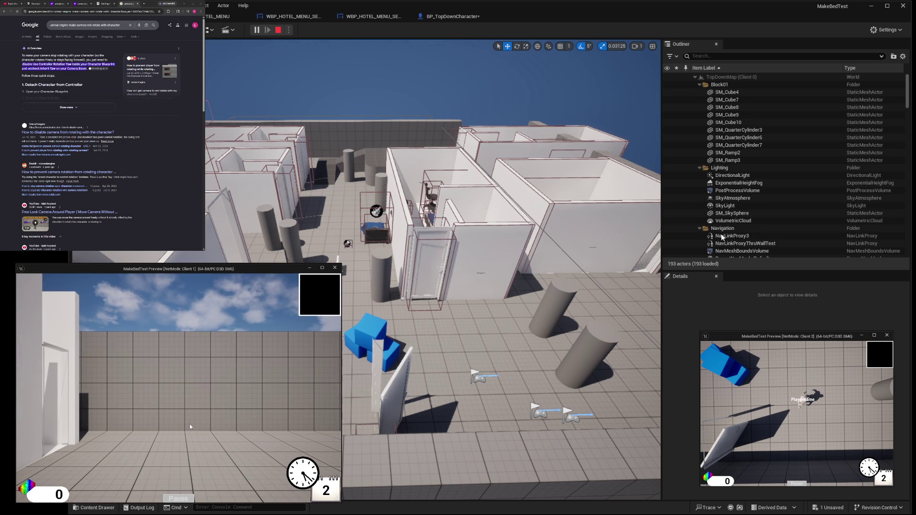
key(v)
key(v)
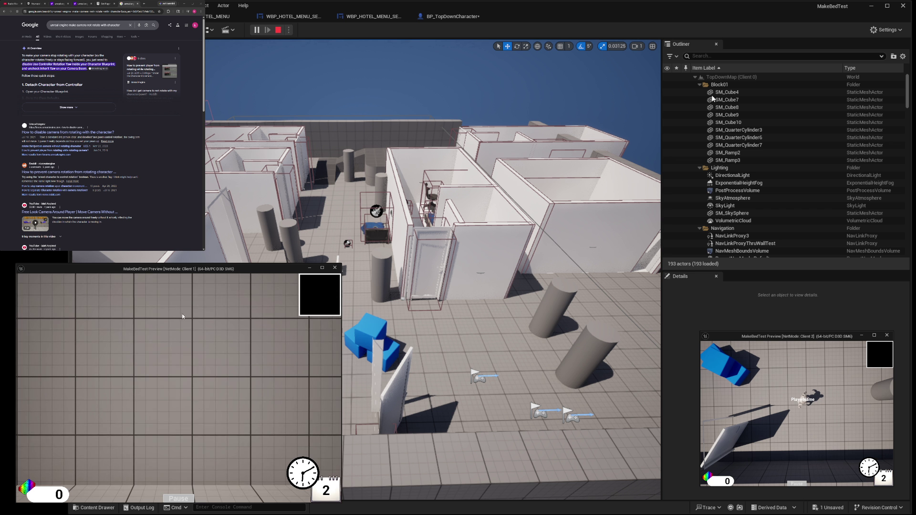
Set Client 1's camera back to Third Person Behind in Settings > Camera
key(Tab)
click(181, 397)
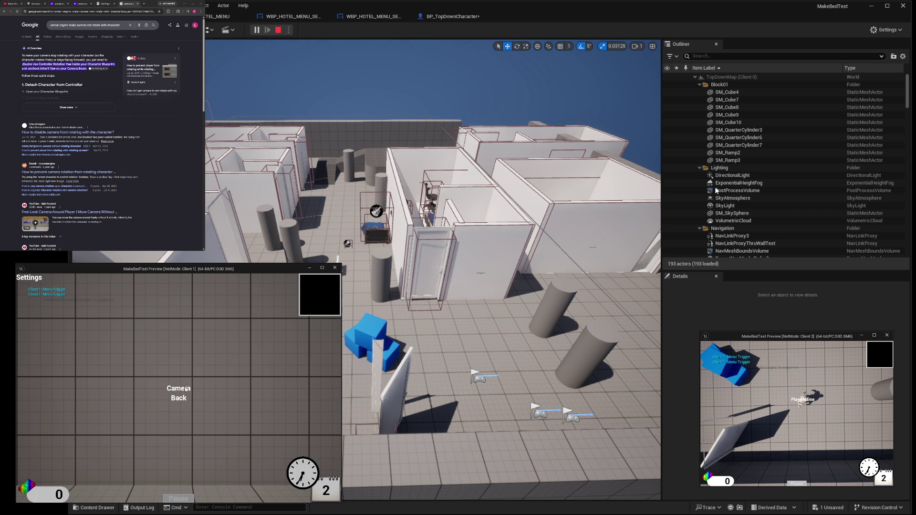
click(186, 389)
click(238, 387)
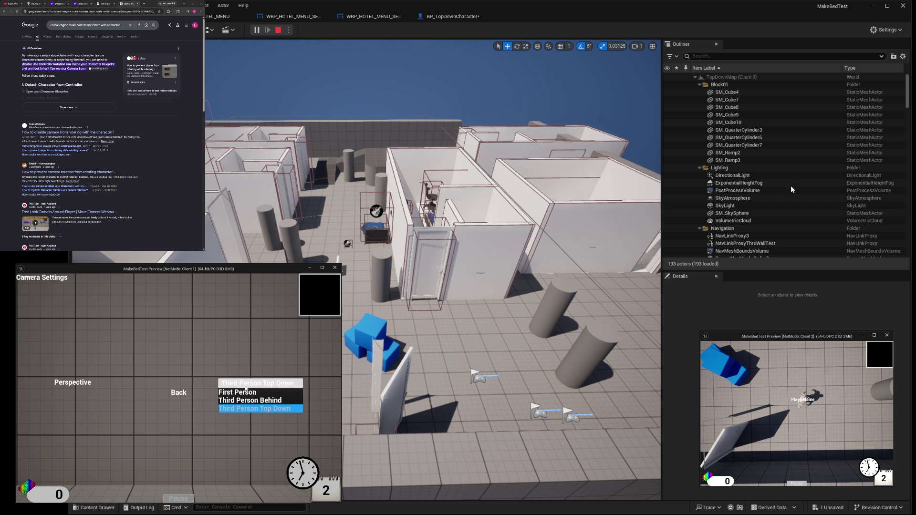
click(253, 402)
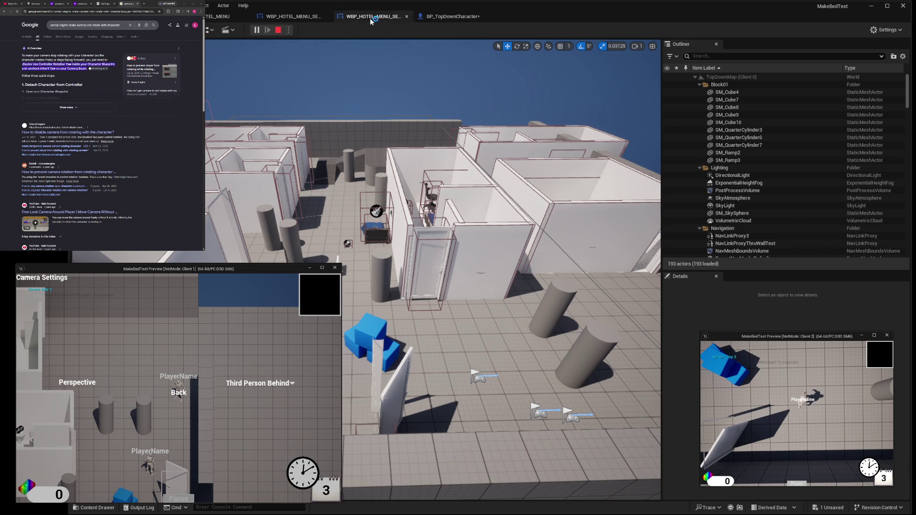
Stop the multiplayer session from the BP_TopDownCharacter tab and close the Message Log
click(446, 17)
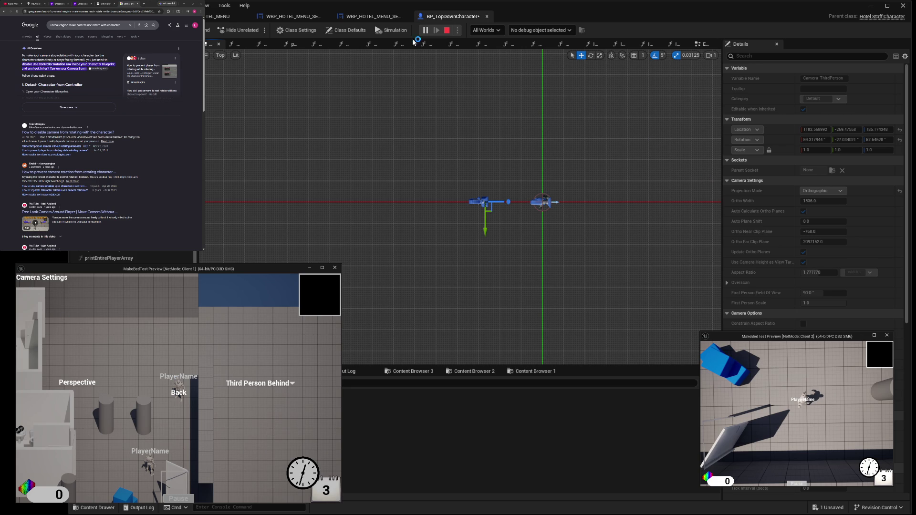
click(447, 30)
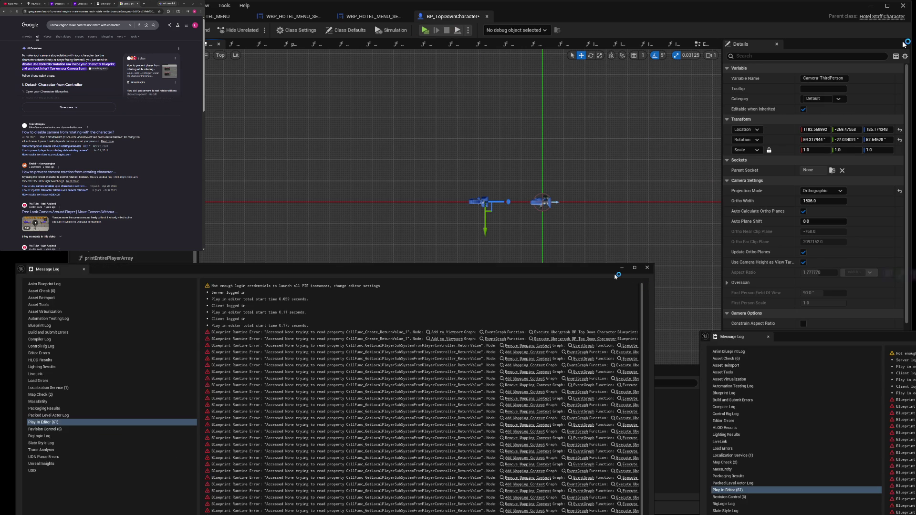
click(903, 44)
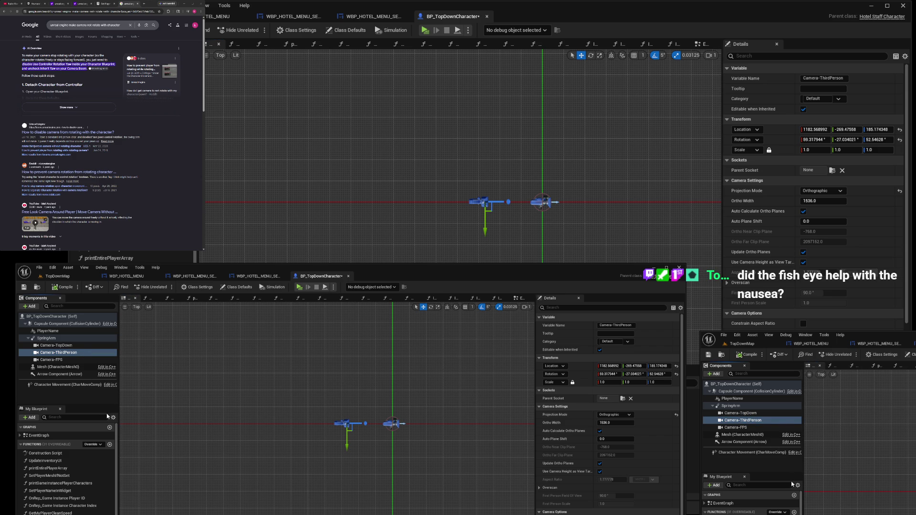
Append 'Behind' to the Camera-ThirdPerson component name, making it Camera-ThirdPersonBehind
key(F2)
key(End)
text(B)
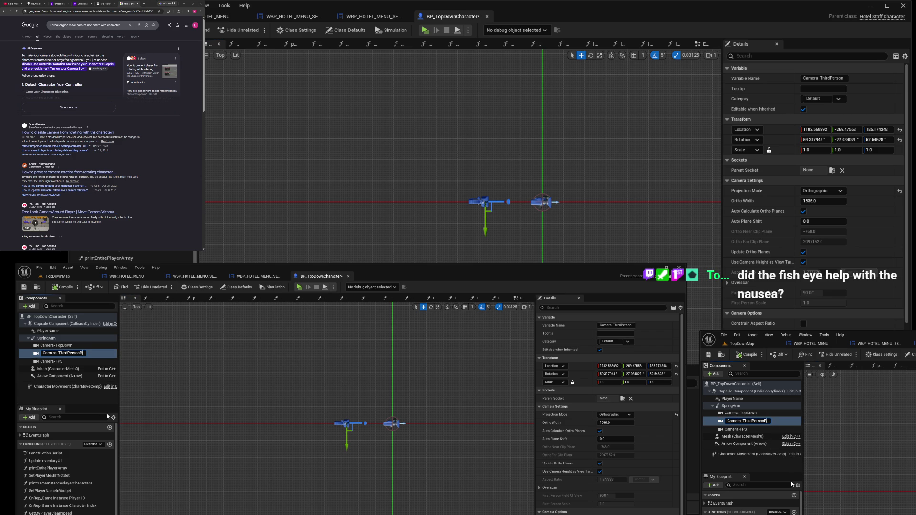
text(ehind)
key(Return)
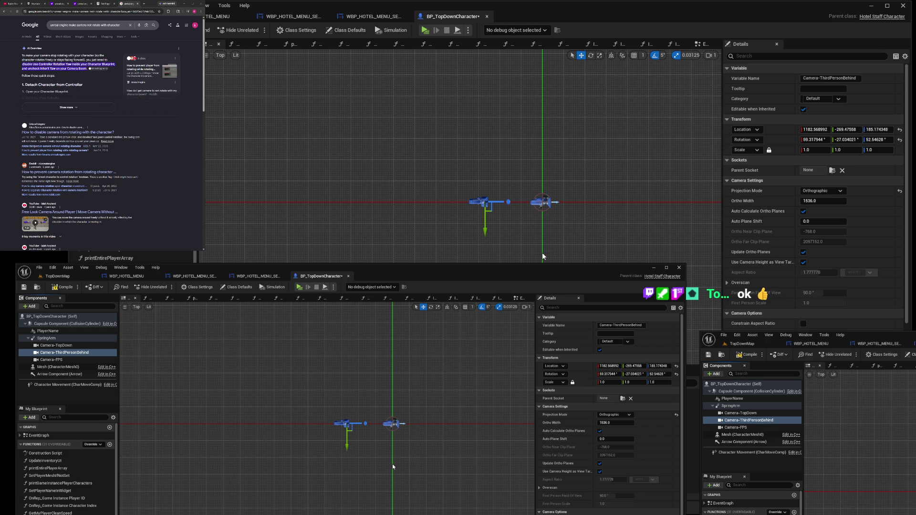
click(846, 139)
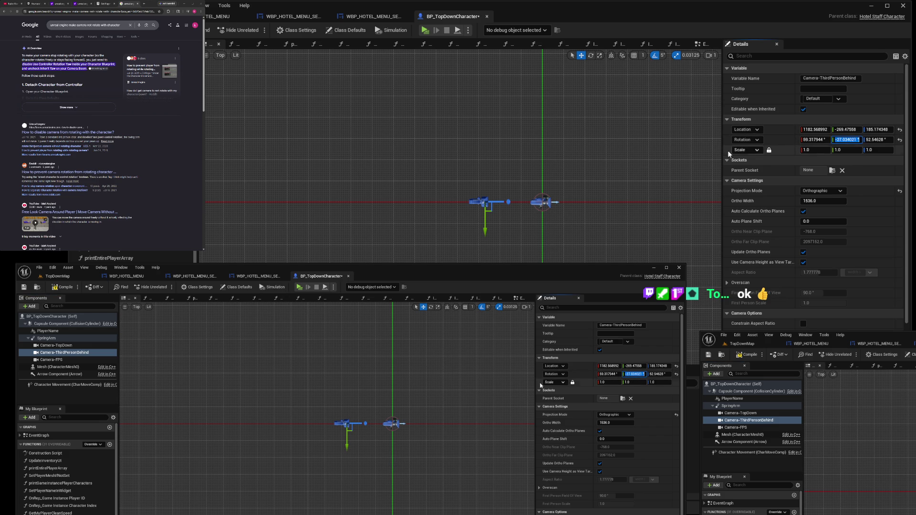
scroll(485, 213, up, 2)
scroll(485, 213, up, 1)
scroll(486, 214, down, 1)
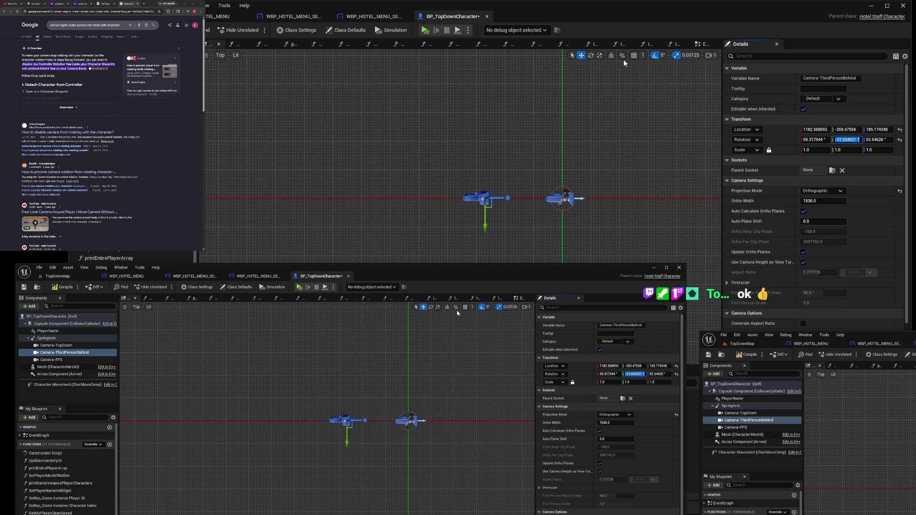
click(601, 56)
click(590, 56)
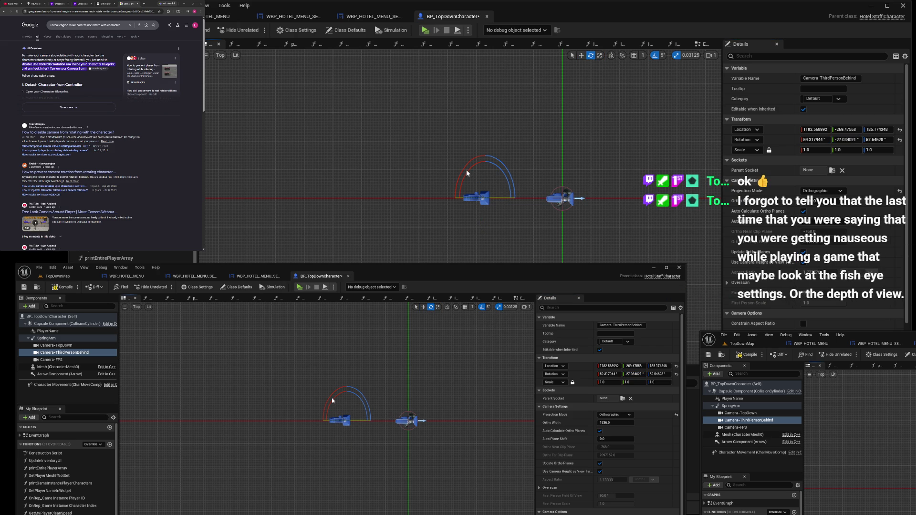
mouse_move(466, 171)
mouse_down()
mouse_move(460, 189)
mouse_move(454, 169)
mouse_move(501, 167)
mouse_move(511, 179)
mouse_move(499, 168)
mouse_up()
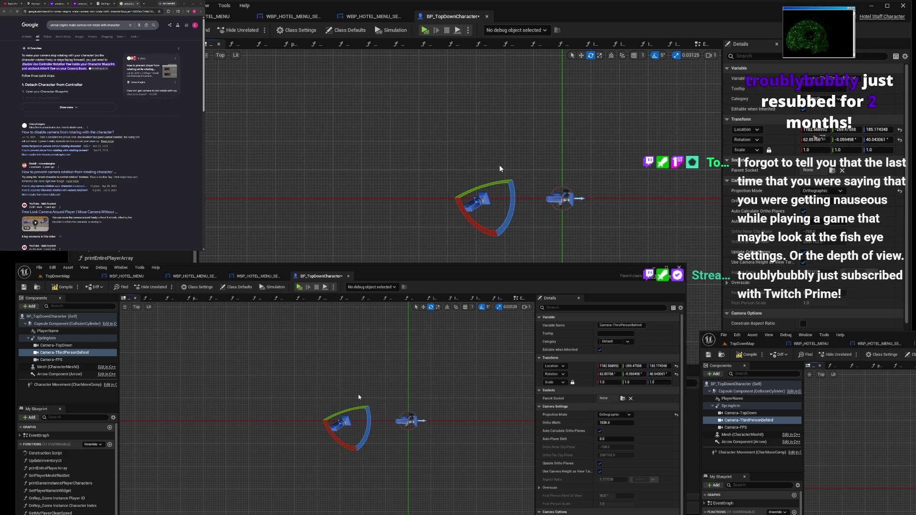
key(ctrl+z)
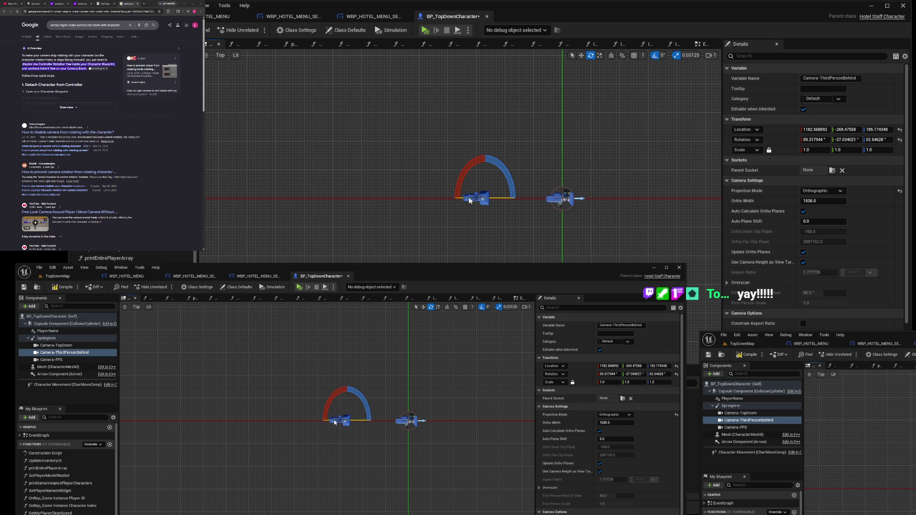
drag(466, 201, 493, 232)
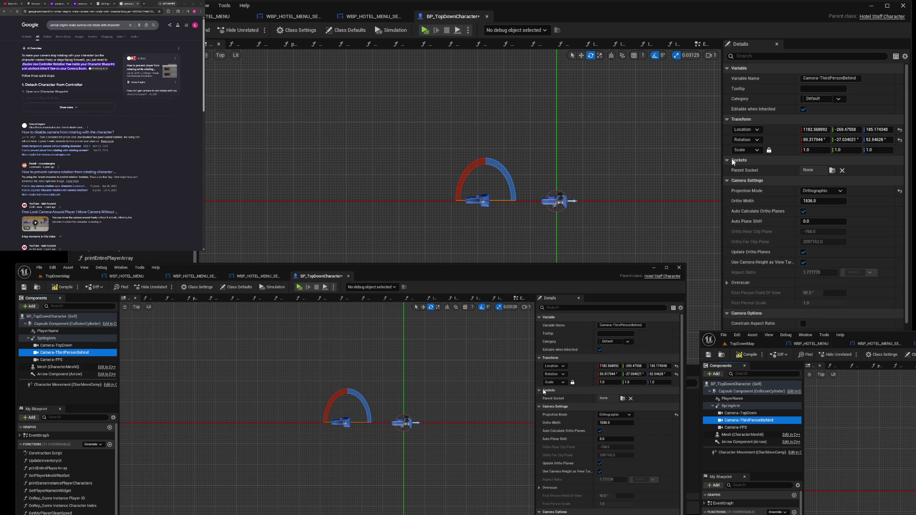
Set Camera-ThirdPersonBehind's rotation to 0, 0, 0
click(806, 140)
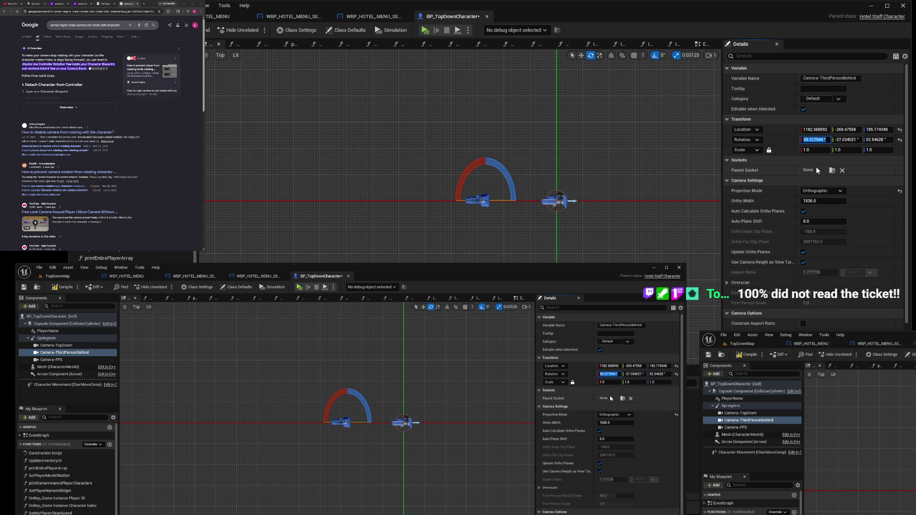
text(0)
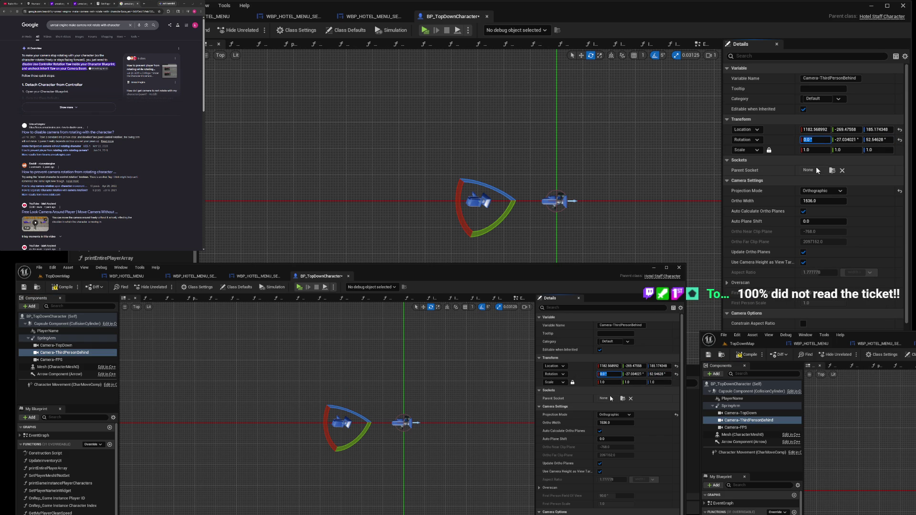
click(847, 140)
text(0)
key(Return)
click(877, 140)
text(0)
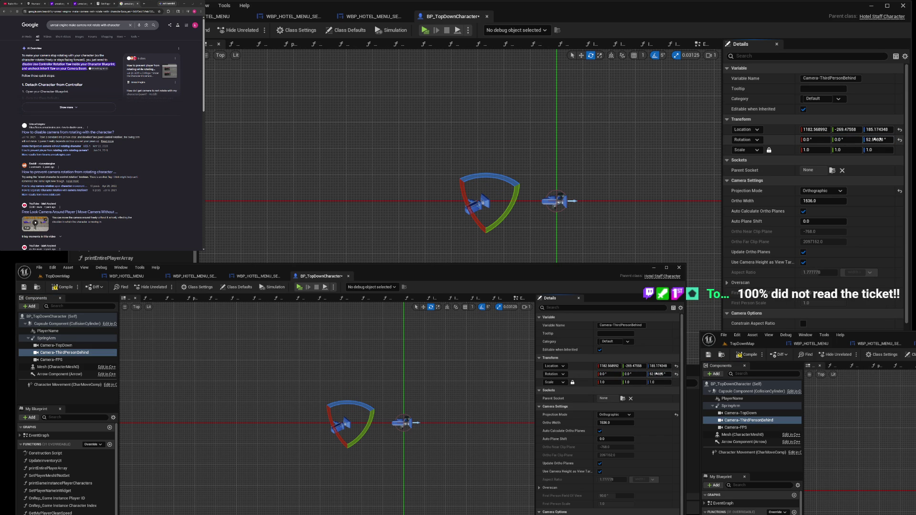
key(Return)
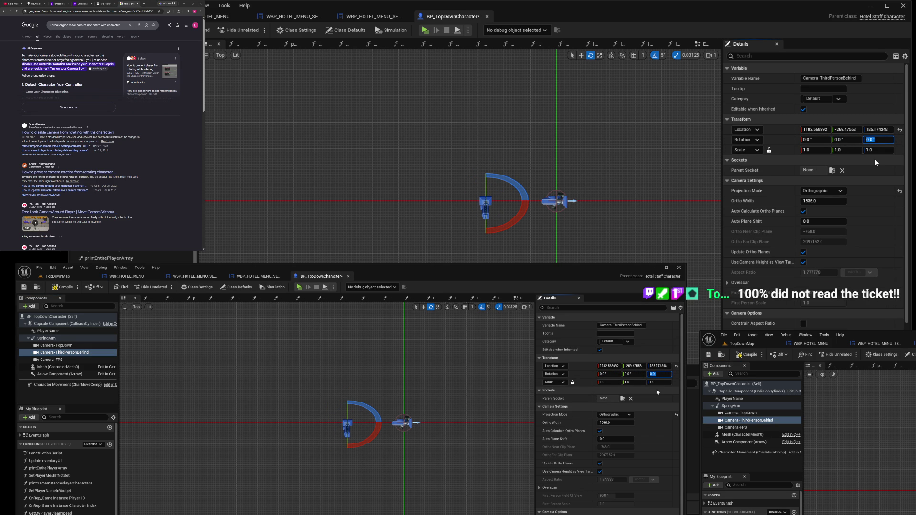
Move the camera in line with the character and lower it to about -69 height
click(580, 58)
mouse_move(514, 197)
mouse_down()
mouse_move(530, 204)
mouse_move(548, 242)
mouse_move(520, 252)
mouse_move(580, 260)
mouse_up()
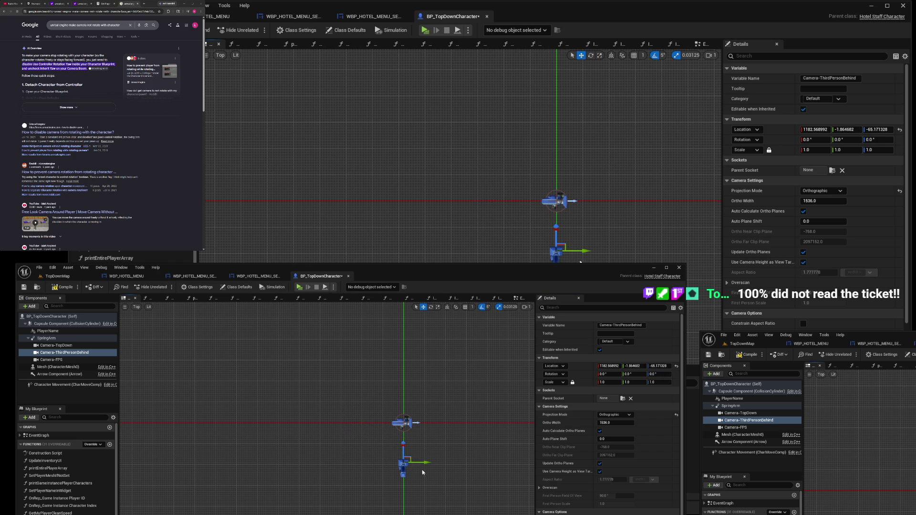
drag(555, 226, 556, 228)
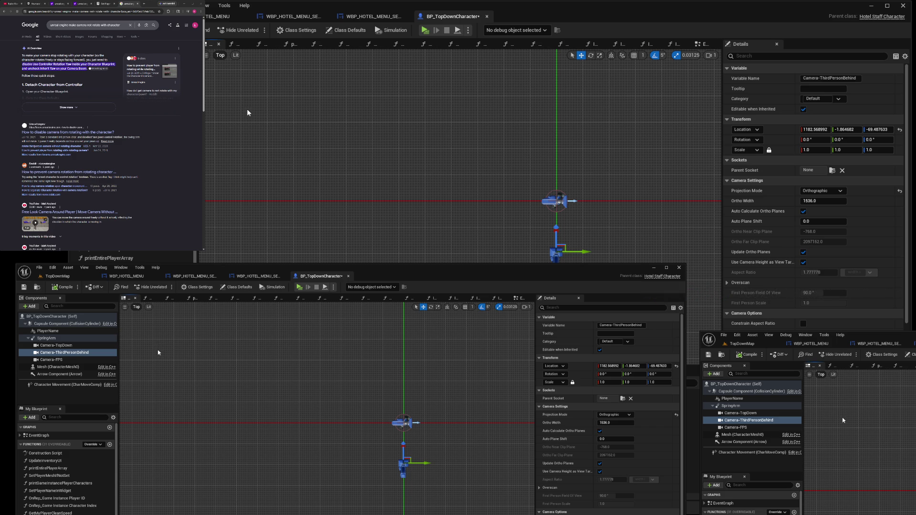
Inspect the character and camera from the Front view, then return to the TopDownMap level
key(alt+h)
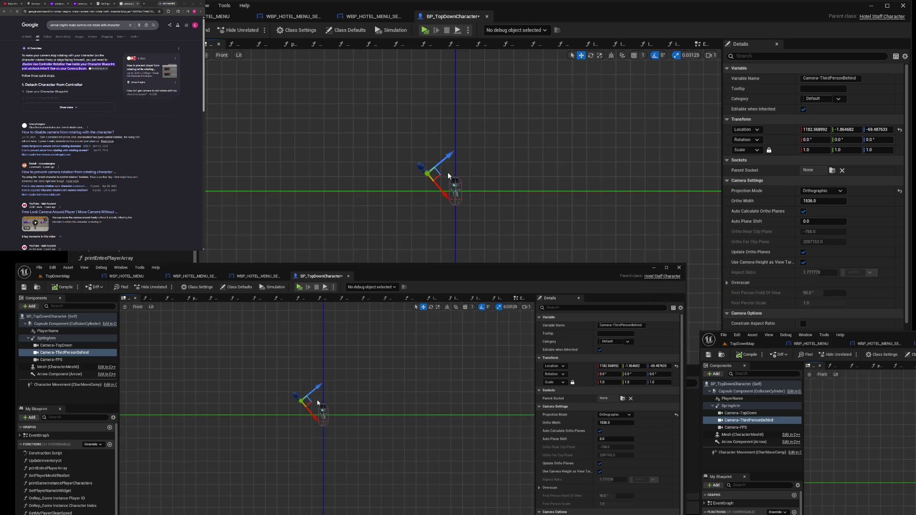
scroll(445, 183, down, 5)
scroll(442, 187, up, 5)
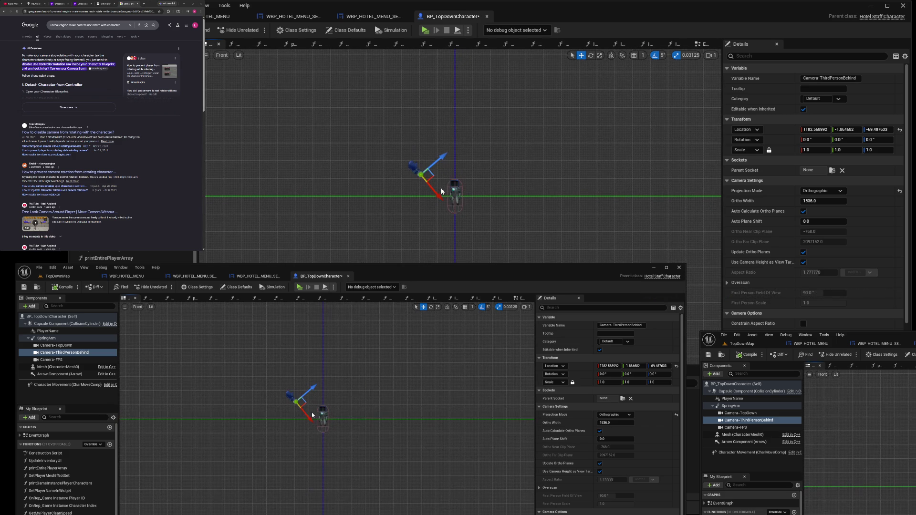
scroll(440, 192, down, 5)
scroll(440, 192, up, 5)
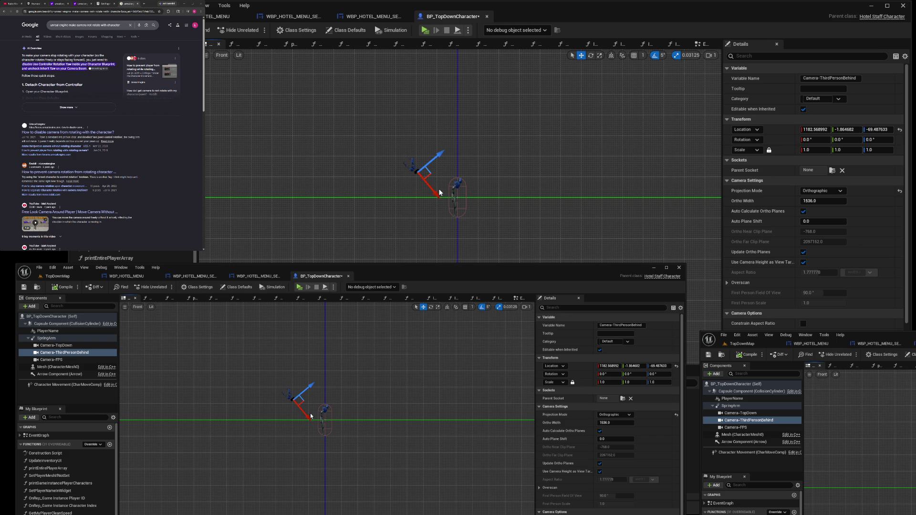
click(117, 17)
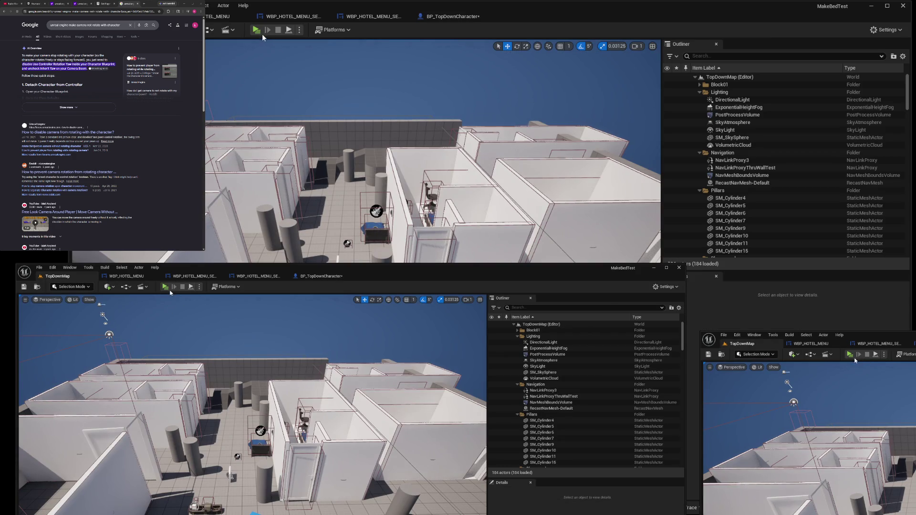
click(256, 31)
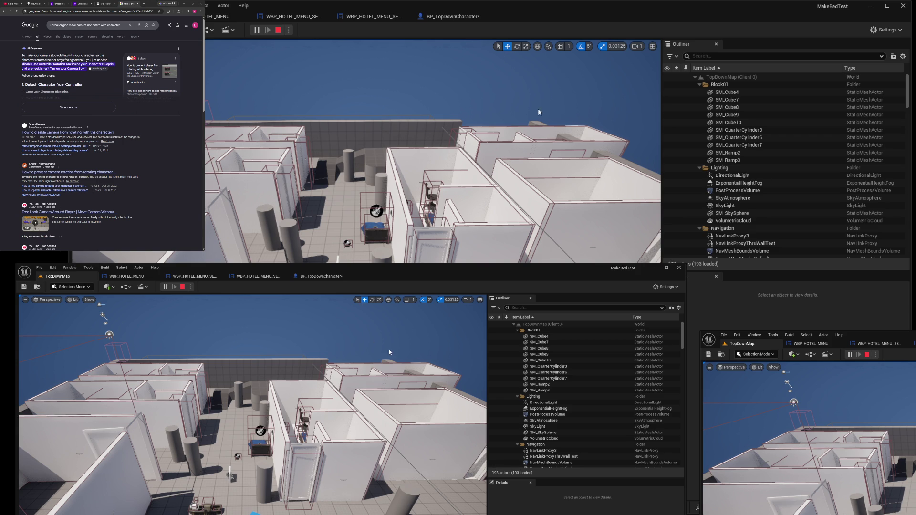
click(260, 30)
click(278, 31)
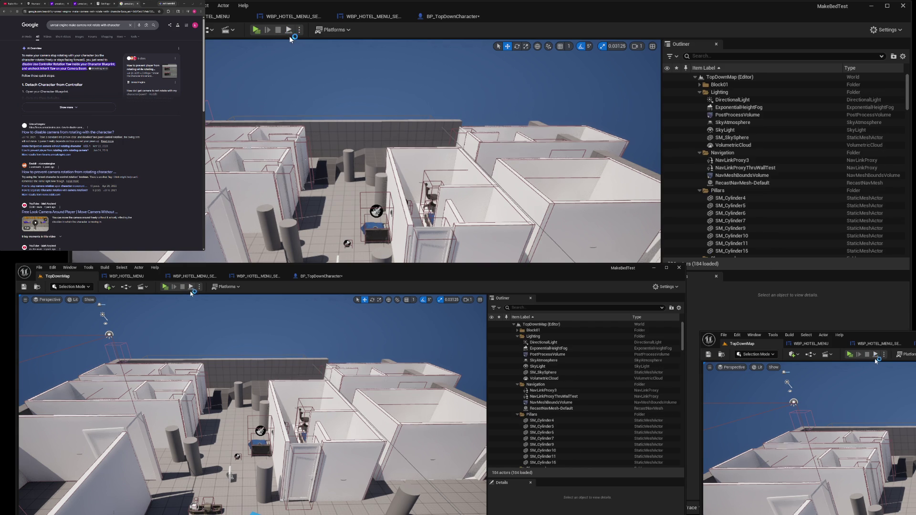
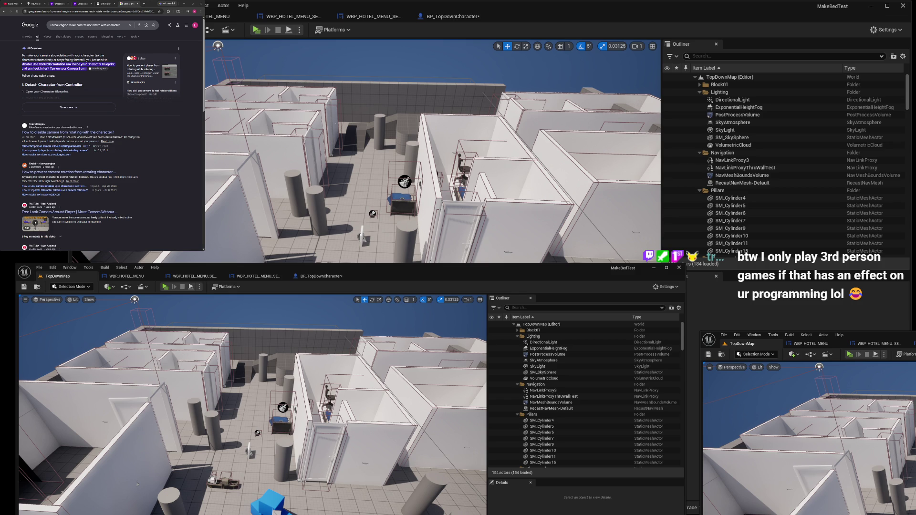
Switch the browser to the YouTube tab and skip the ad so the music video plays
click(12, 4)
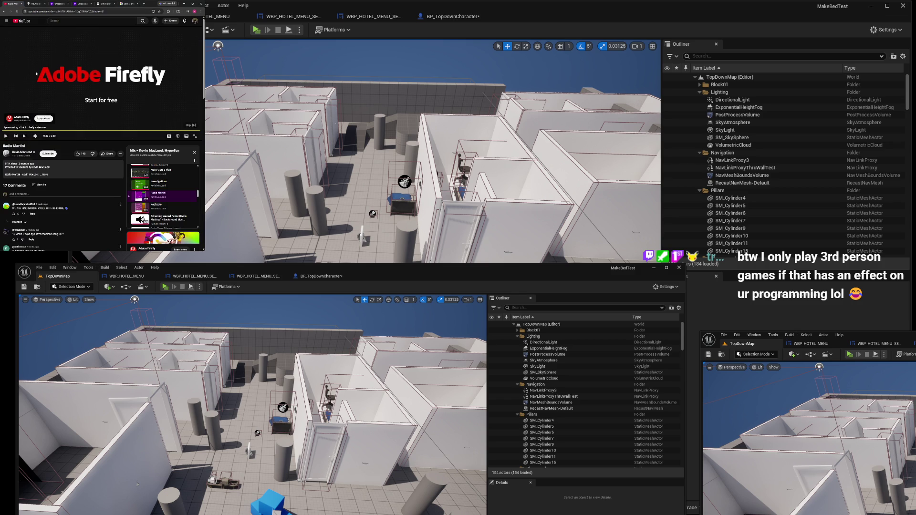
click(192, 126)
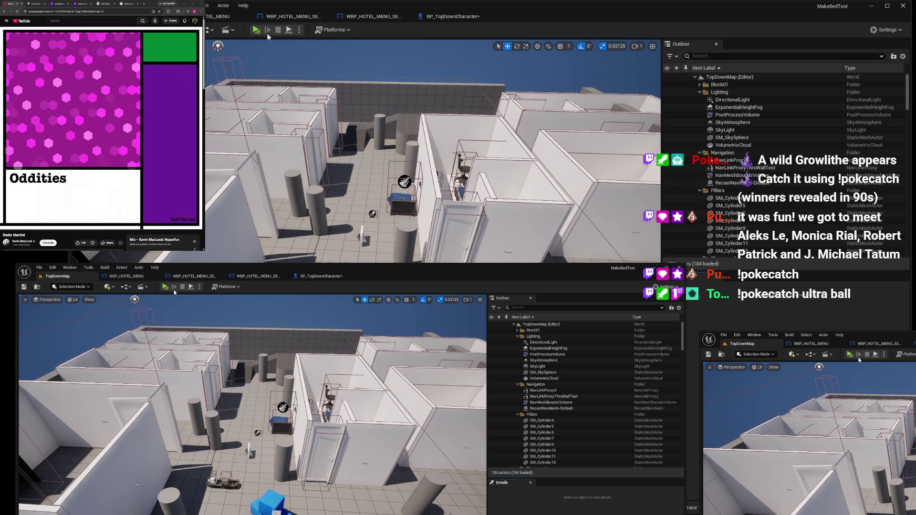
Launch TopDownMap as a multi-client Play-In-Editor session and pause the YouTube video
click(254, 31)
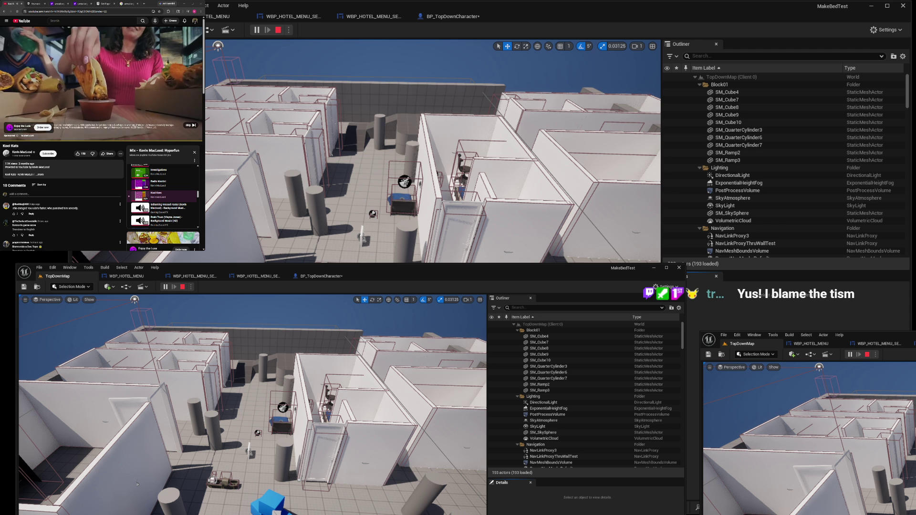
mouse_move(106, 135)
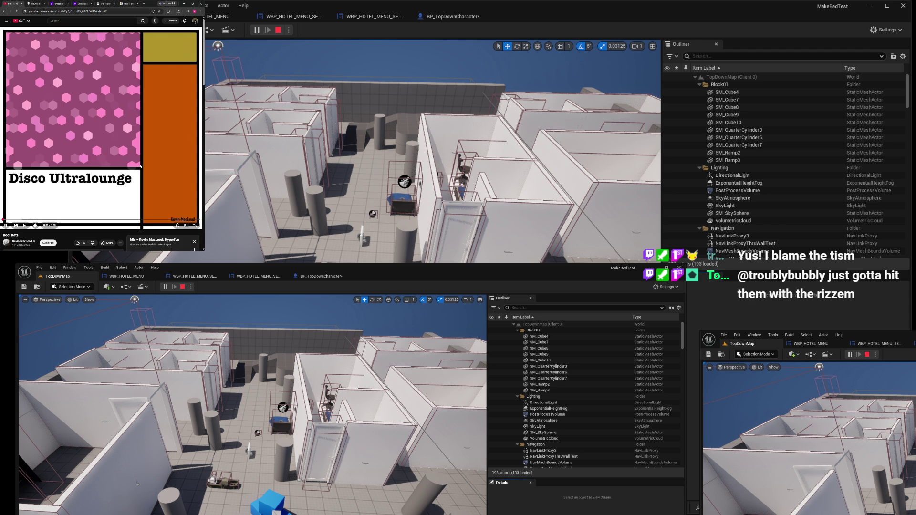
click(175, 179)
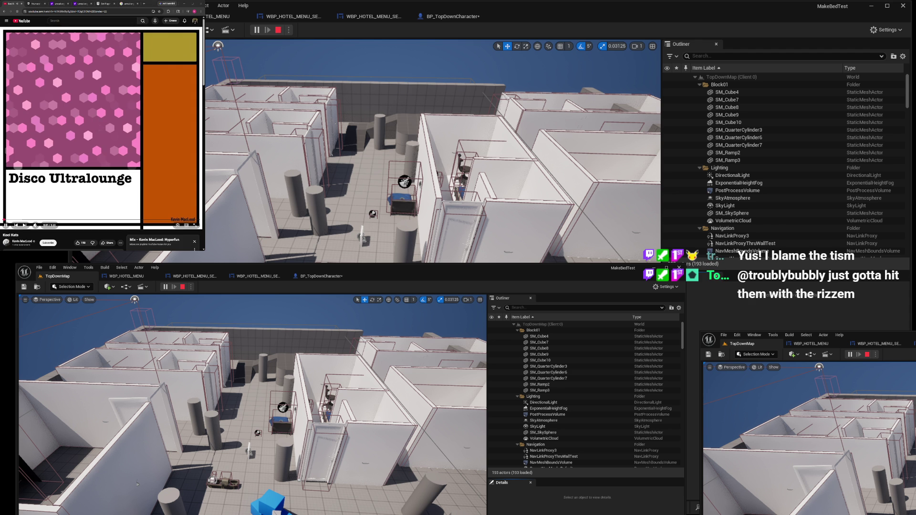